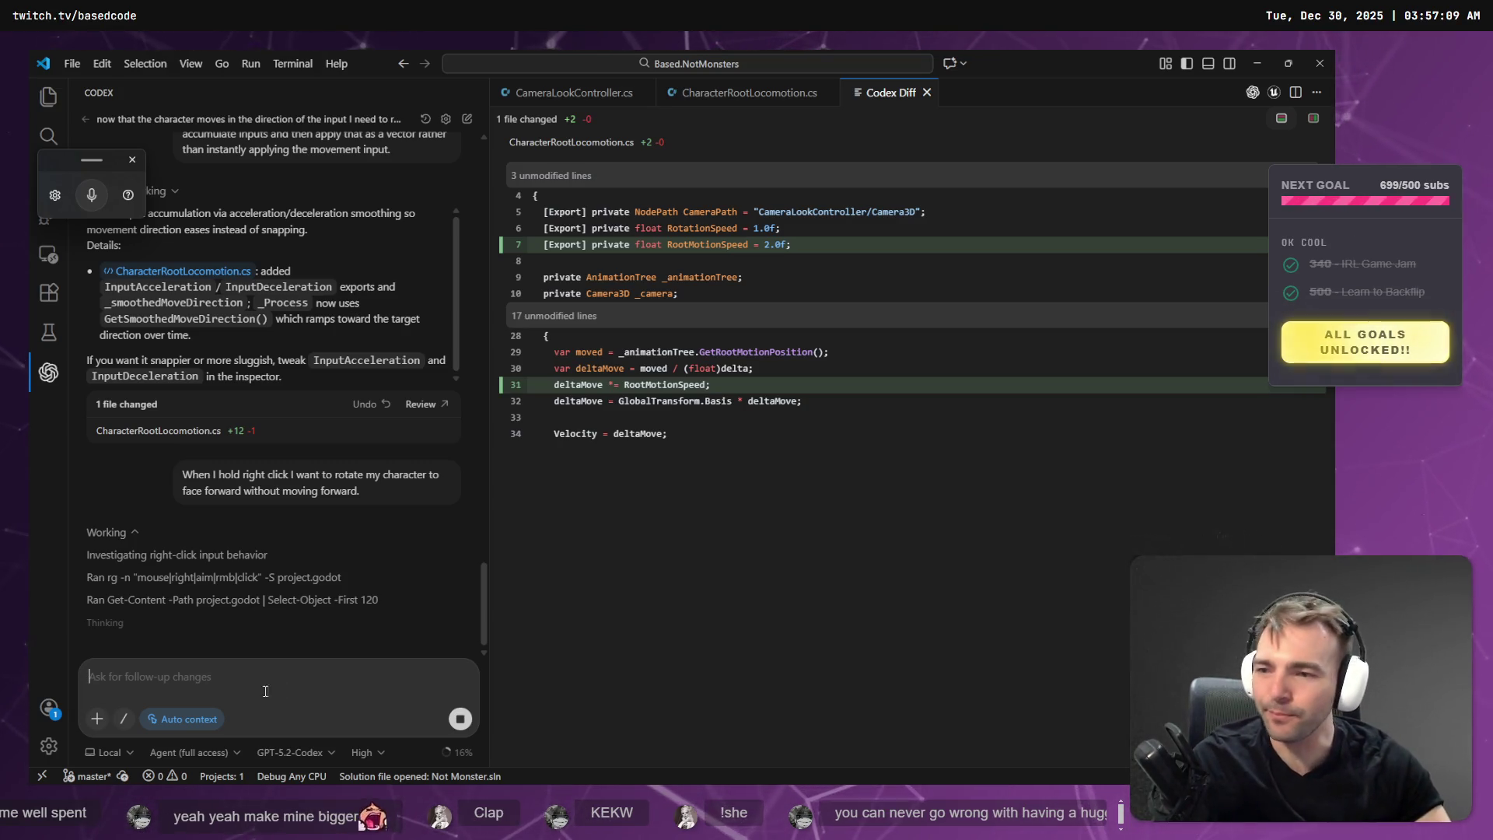
Open a new Chrome window with a New tab page over VS Code.
{"action": "key", "text": "super+1"}
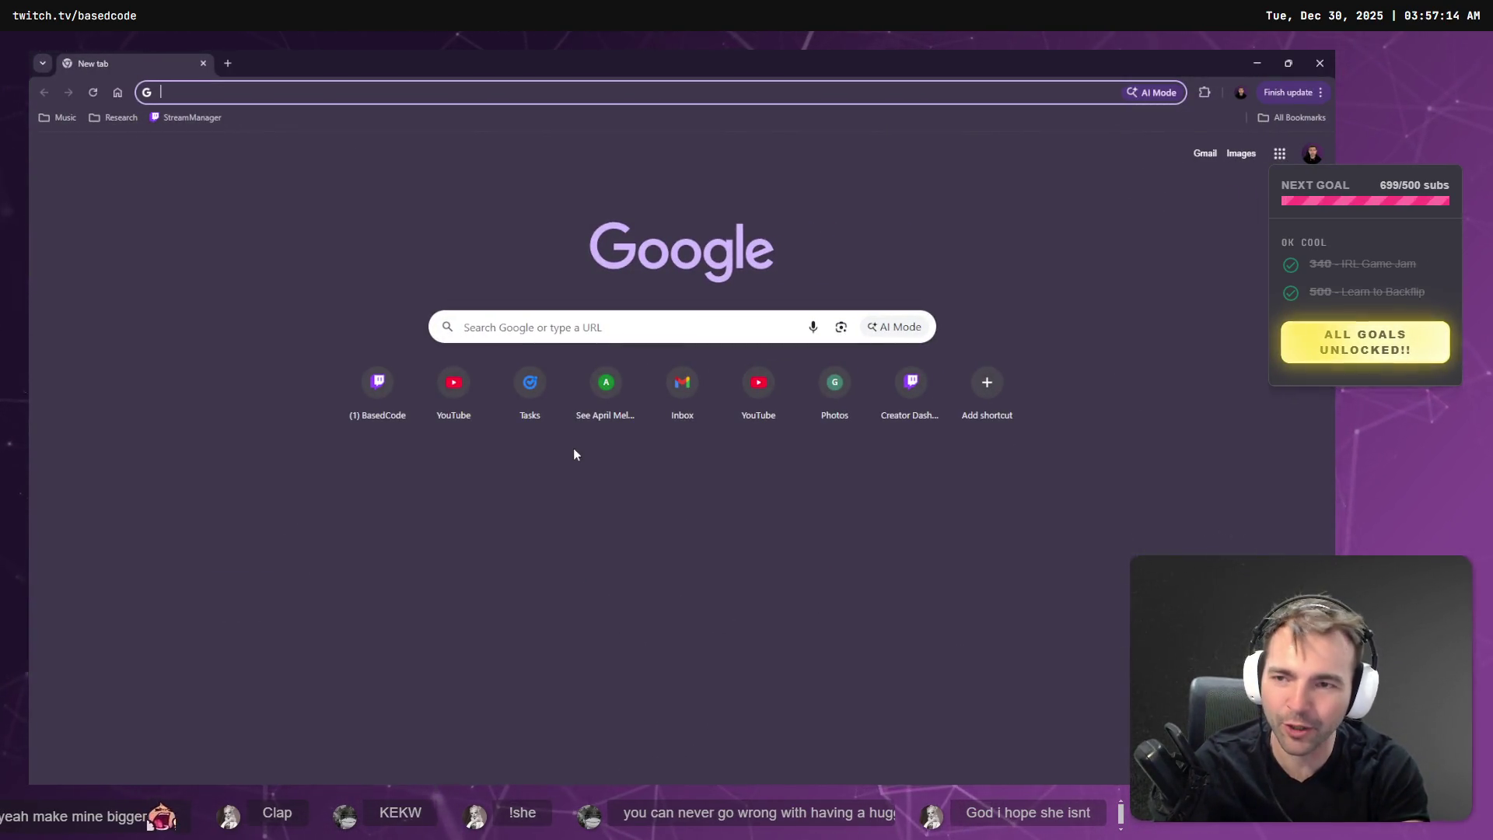
Load twitch.tv, browse the live channels sidebar, then return to VS Code.
{"action": "type", "text": "twitch.tv"}
{"action": "key", "text": "Return"}
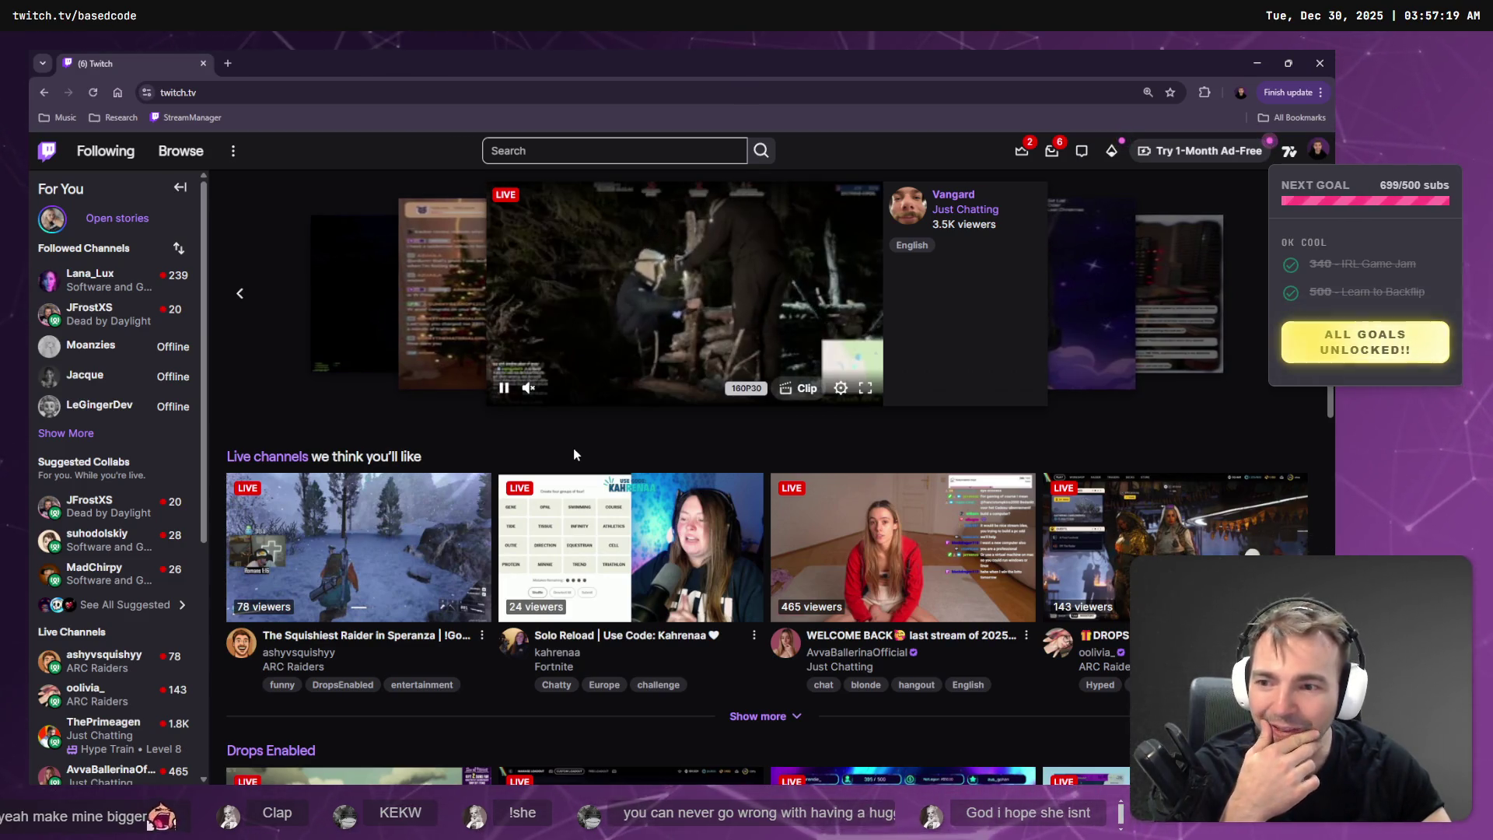
{"action": "scroll", "coordinate": [165, 612], "scroll_direction": "down", "scroll_amount": 3}
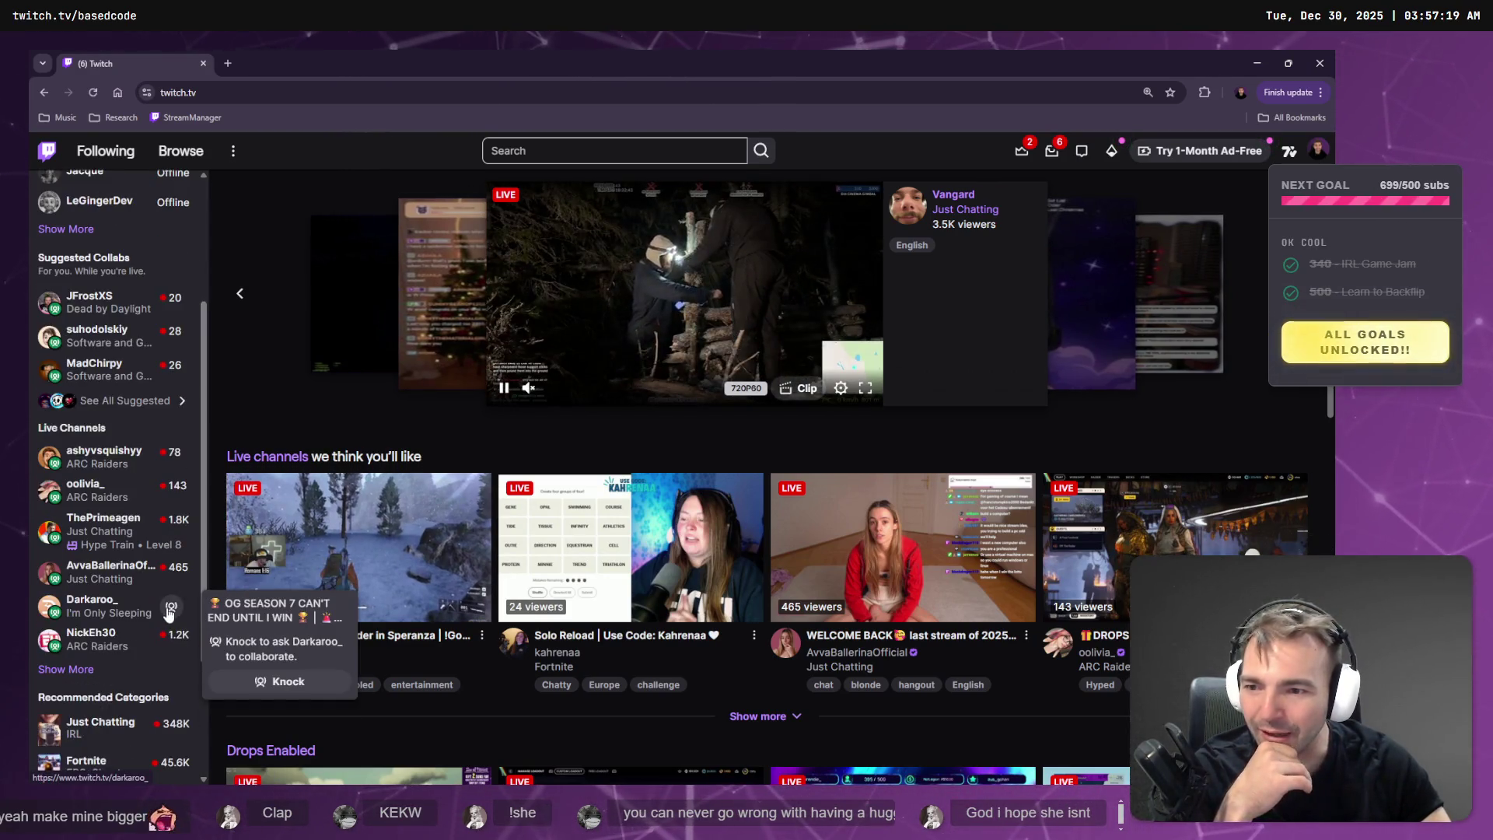
{"action": "scroll", "coordinate": [152, 626], "scroll_direction": "up", "scroll_amount": 3}
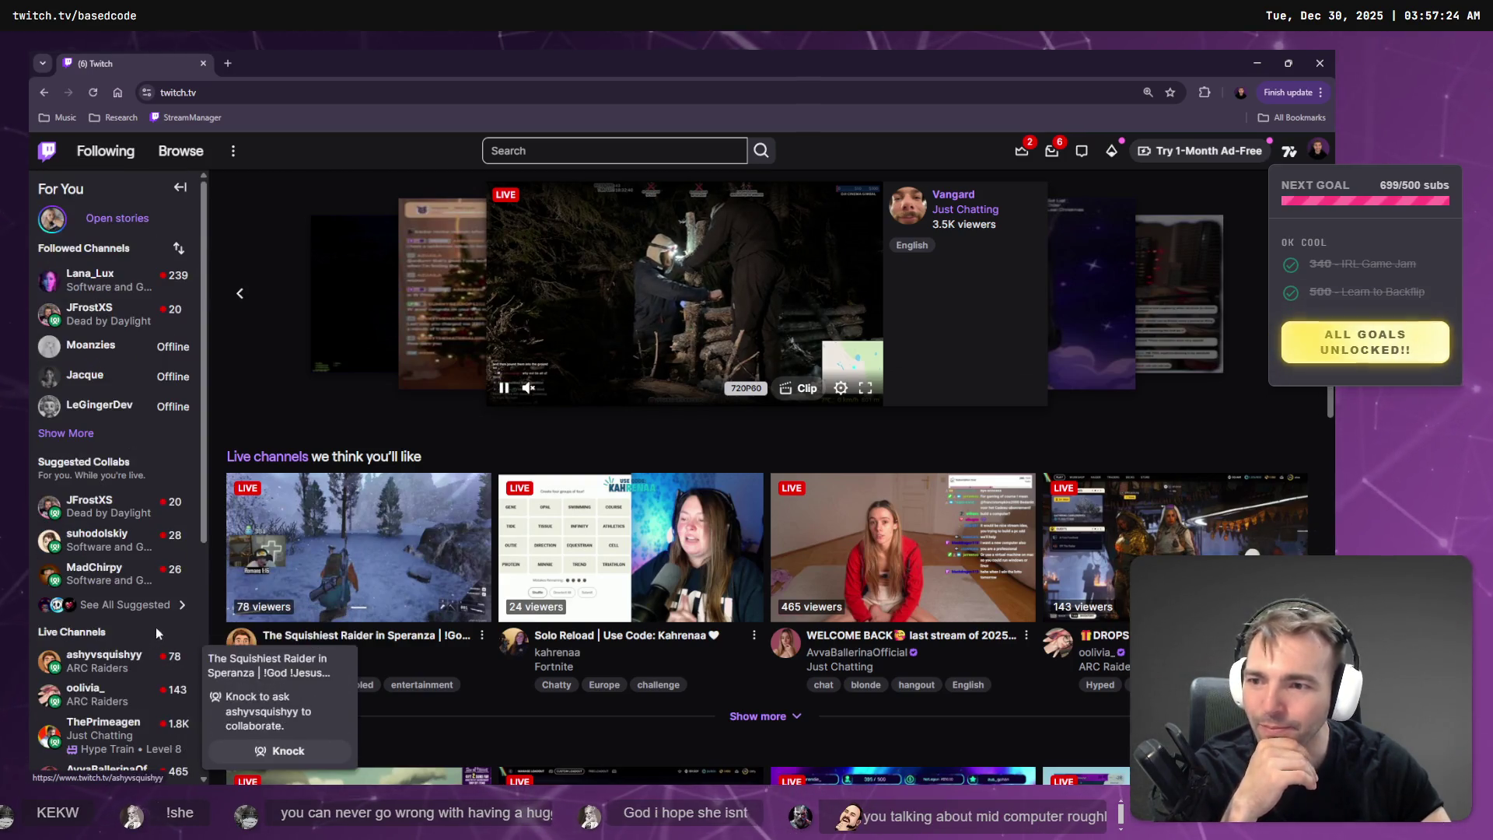
{"action": "key", "text": "alt+Tab"}
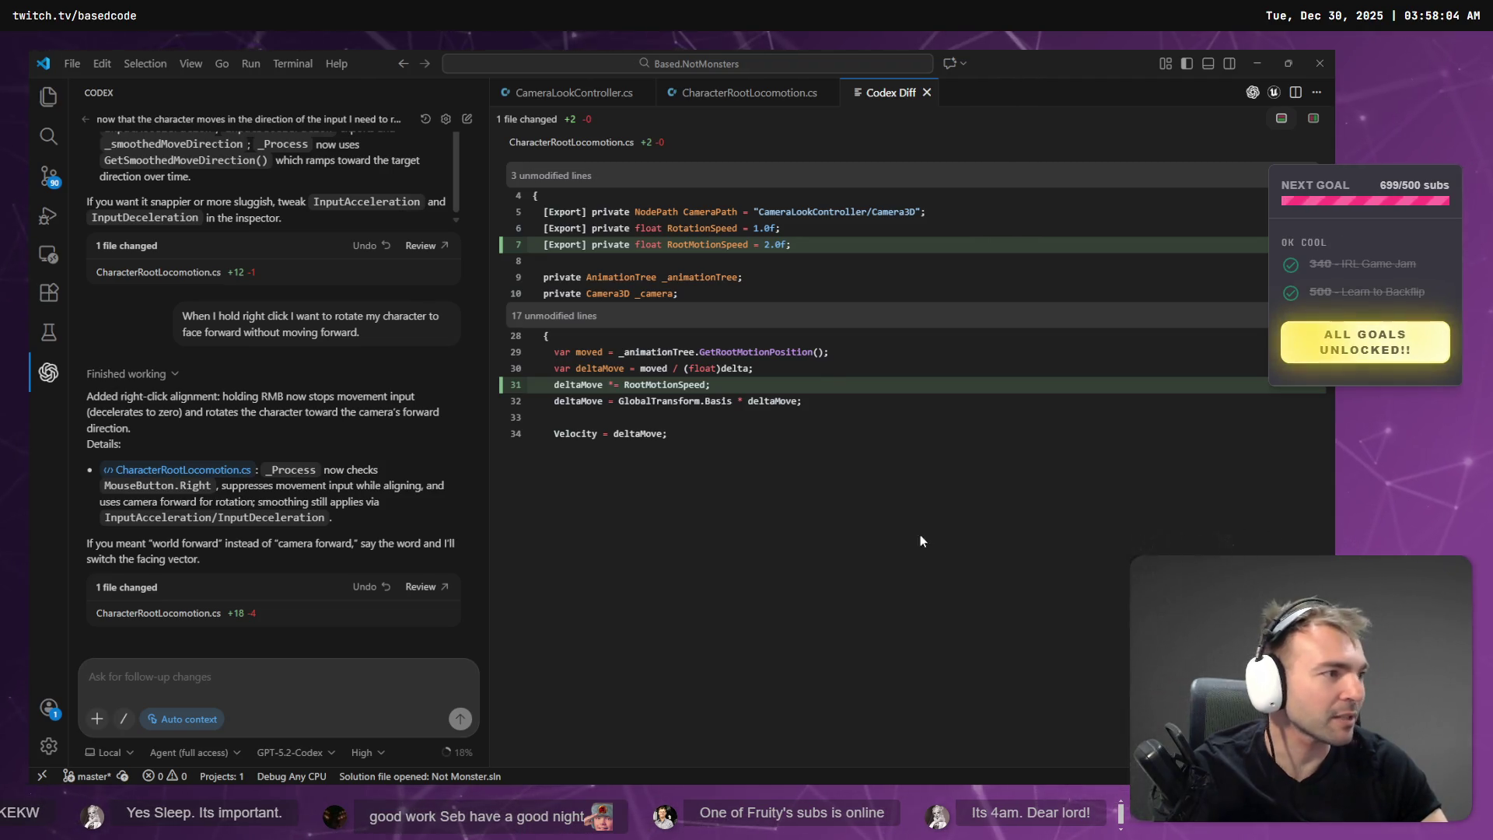
Review Codex's CharacterRootLocomotion.cs diff (+18 −4), then bring Godot to the front.
{"action": "key", "text": "alt+Tab"}
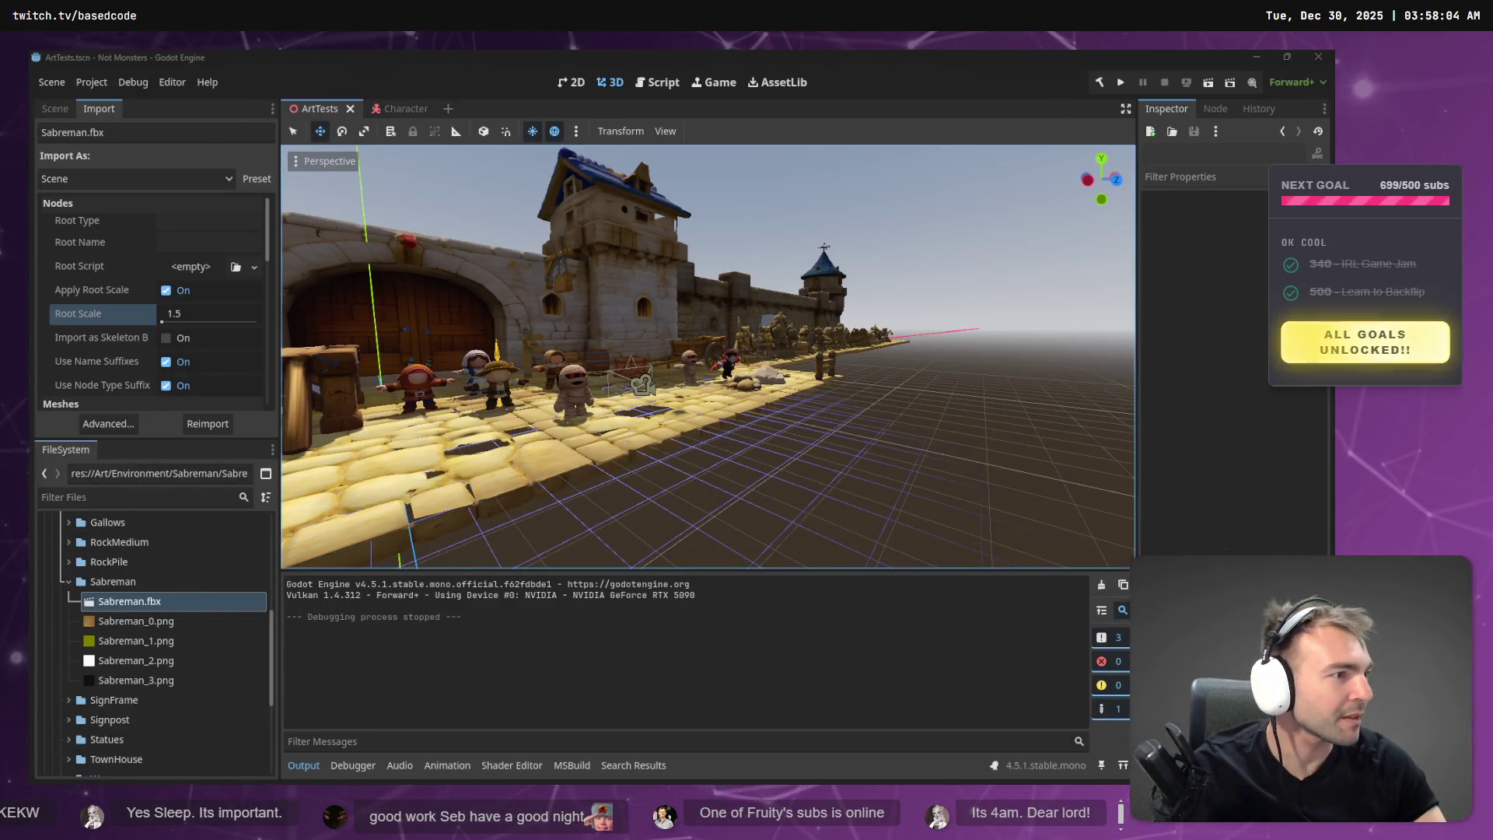
{"action": "key", "text": "alt+Tab"}
{"action": "scroll", "coordinate": [234, 529], "scroll_direction": "down", "scroll_amount": 3}
{"action": "scroll", "coordinate": [288, 495], "scroll_direction": "down", "scroll_amount": 3}
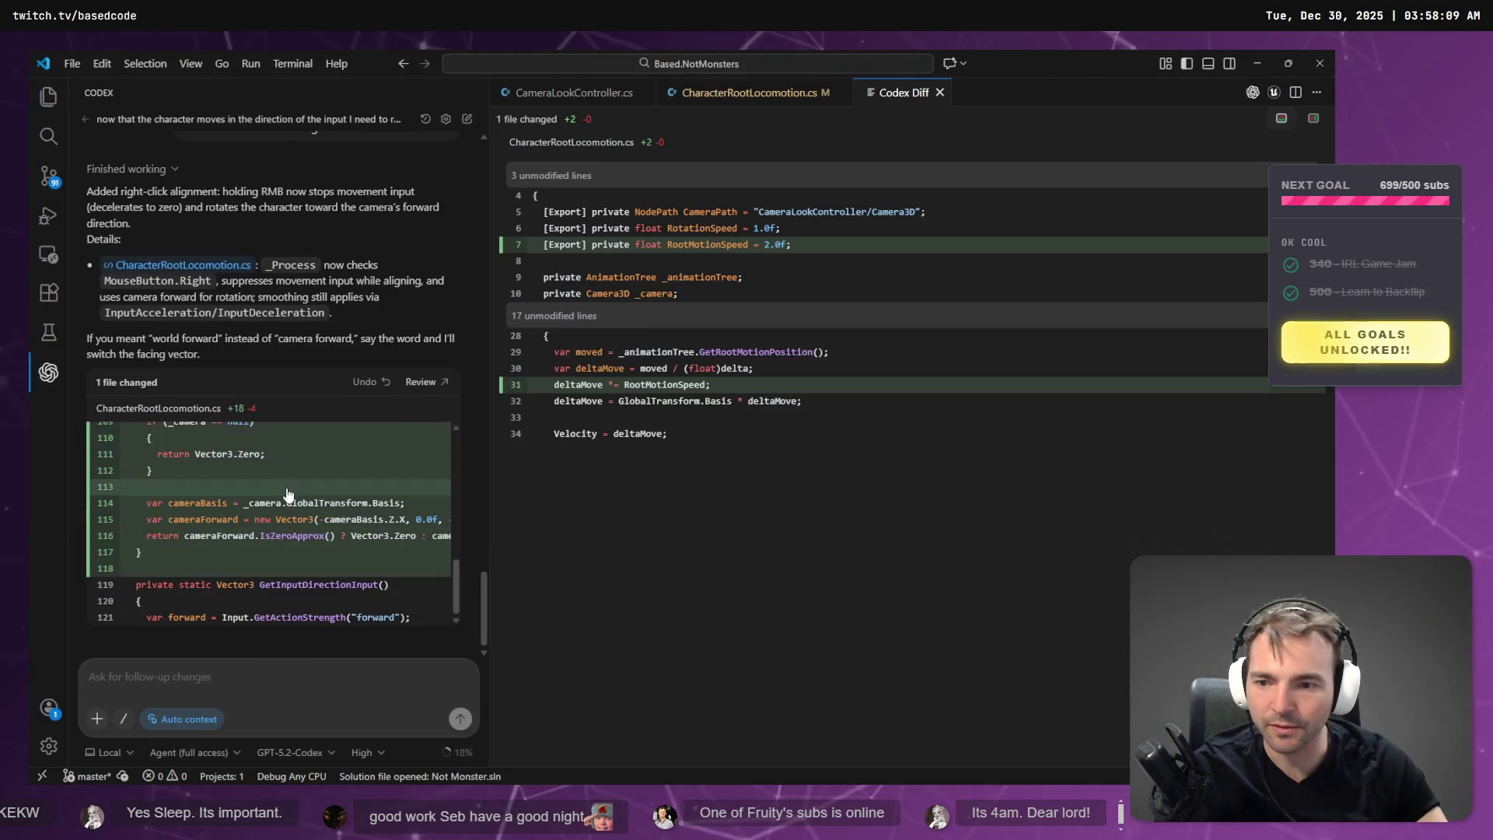
{"action": "scroll", "coordinate": [303, 490], "scroll_direction": "up", "scroll_amount": 15}
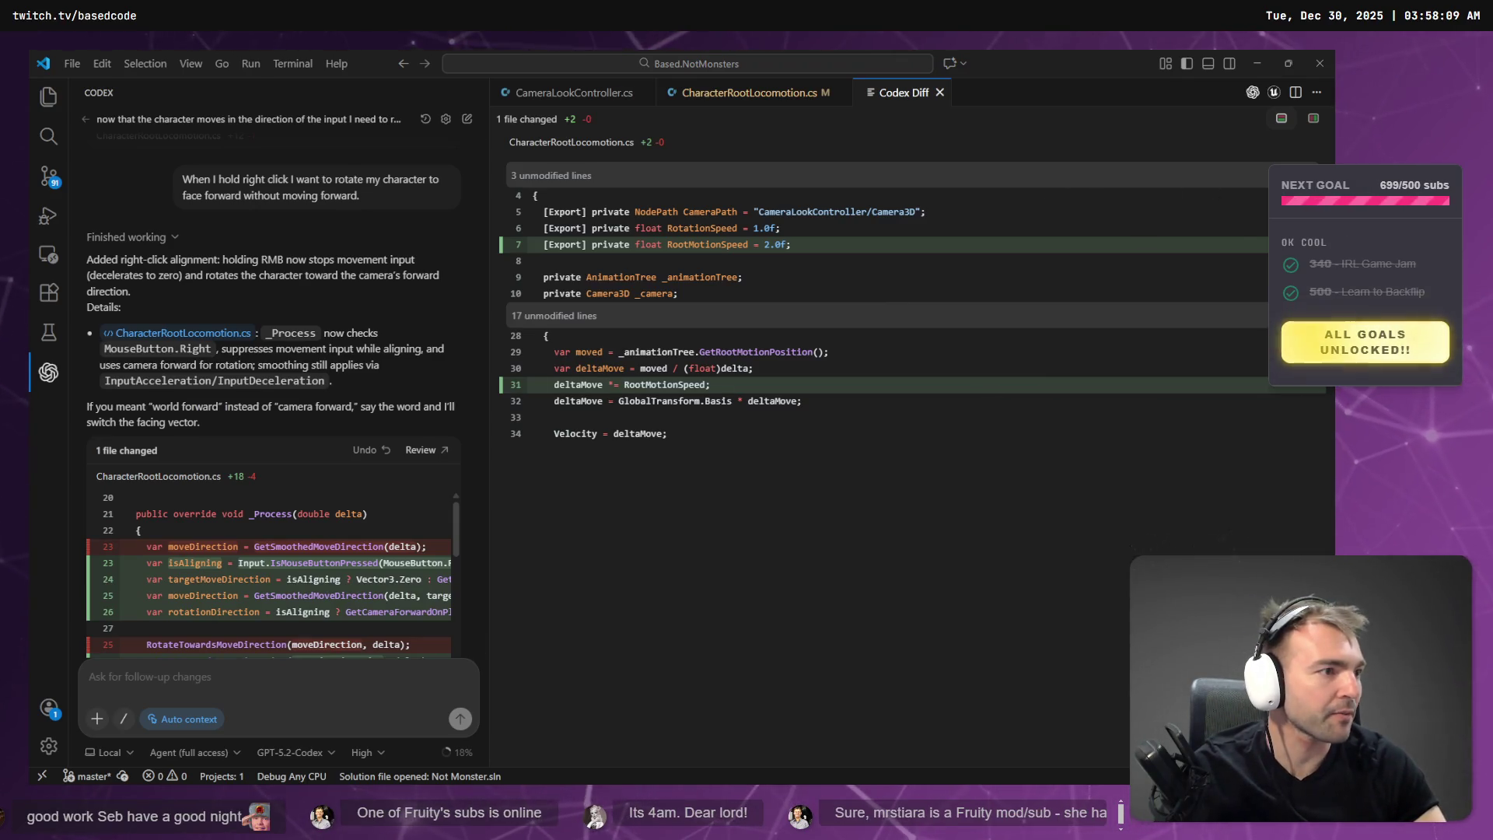
{"action": "key", "text": "alt+Tab"}
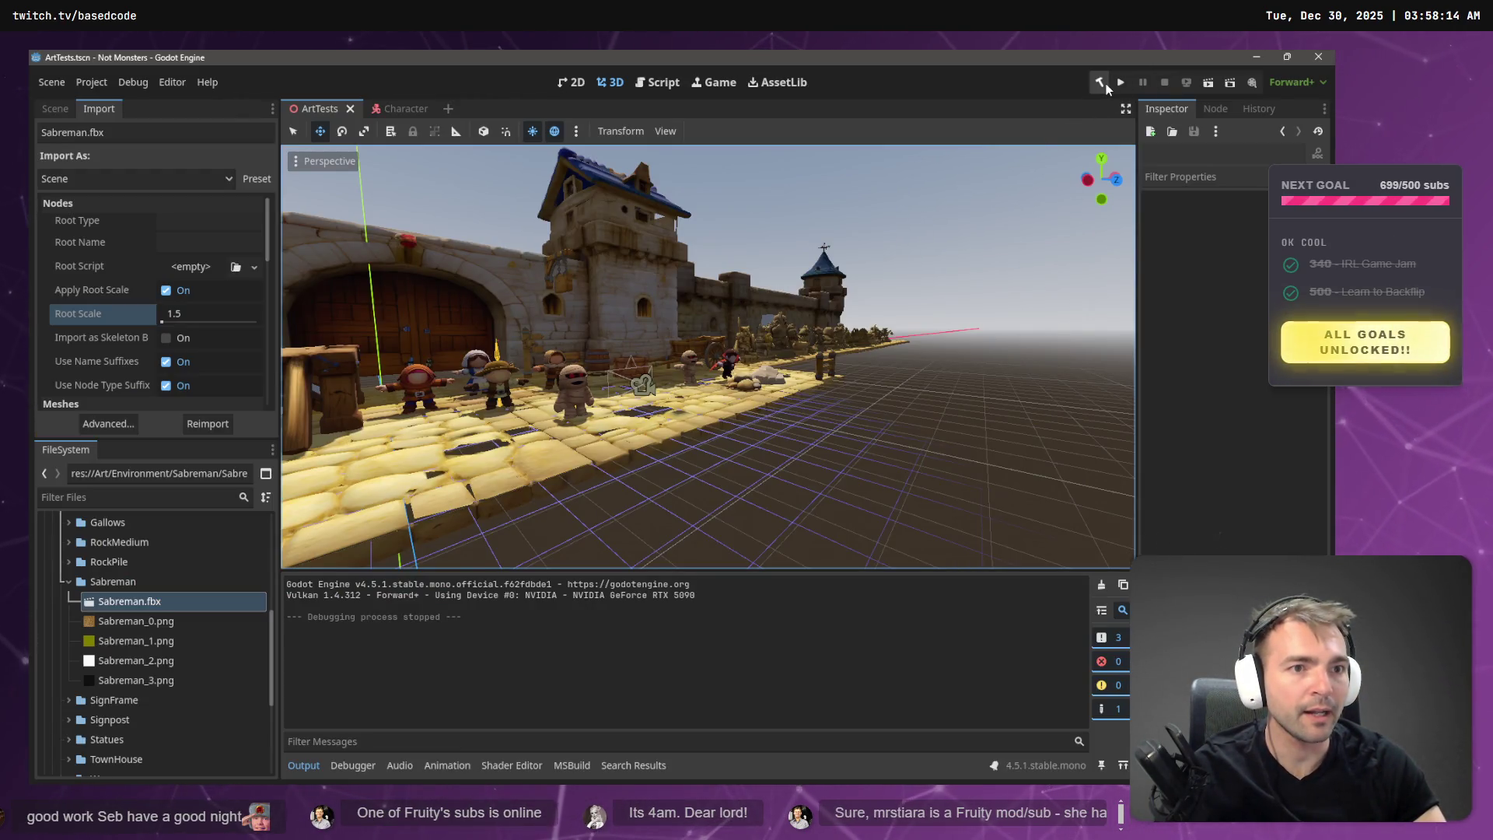
Build the .NET project, playtest right-click turning, then stop the game and return to VS Code.
{"action": "left_click", "coordinate": [1101, 84]}
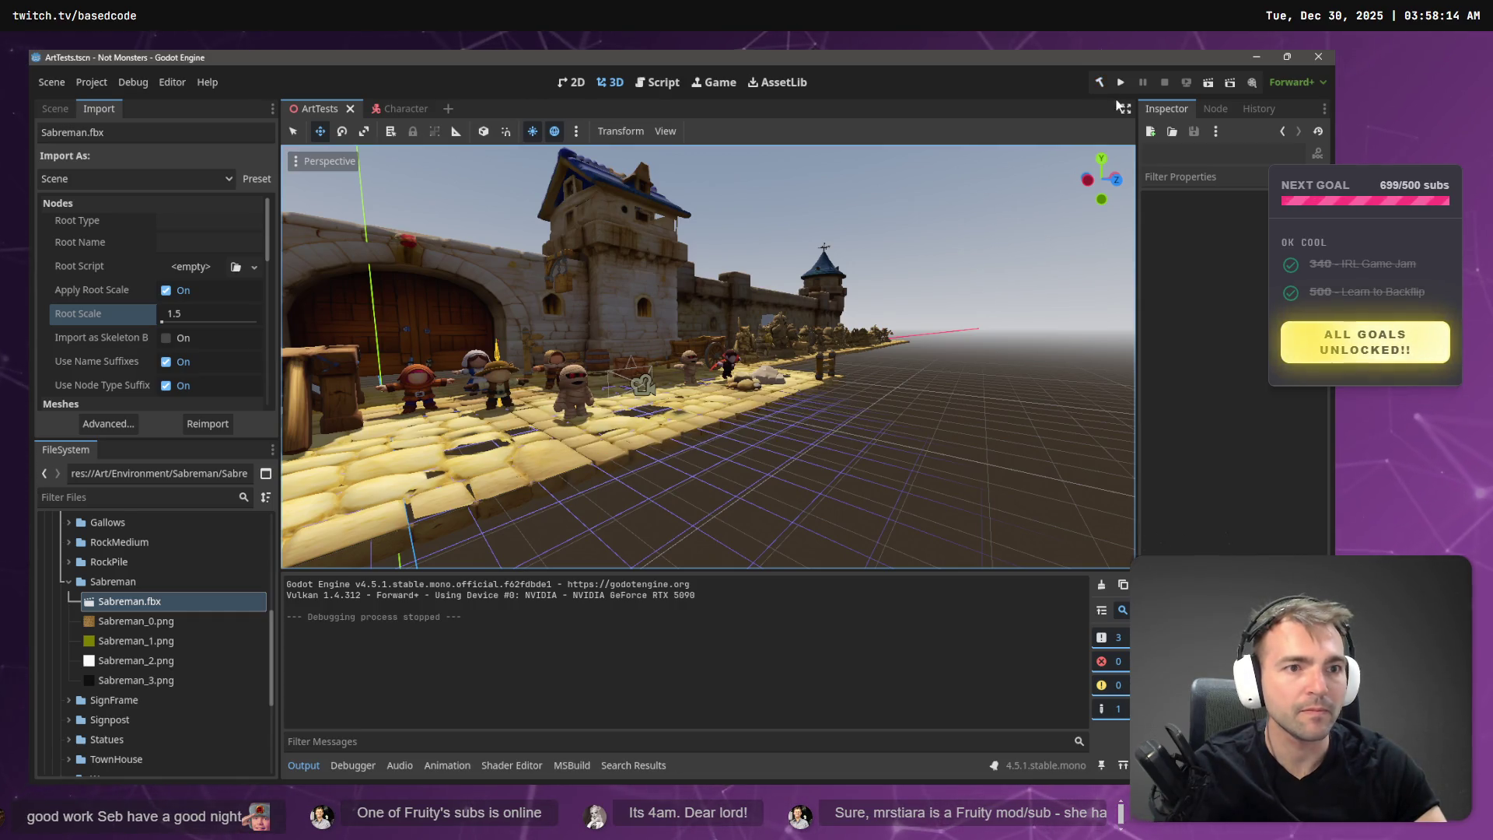
{"action": "key", "text": "F5"}
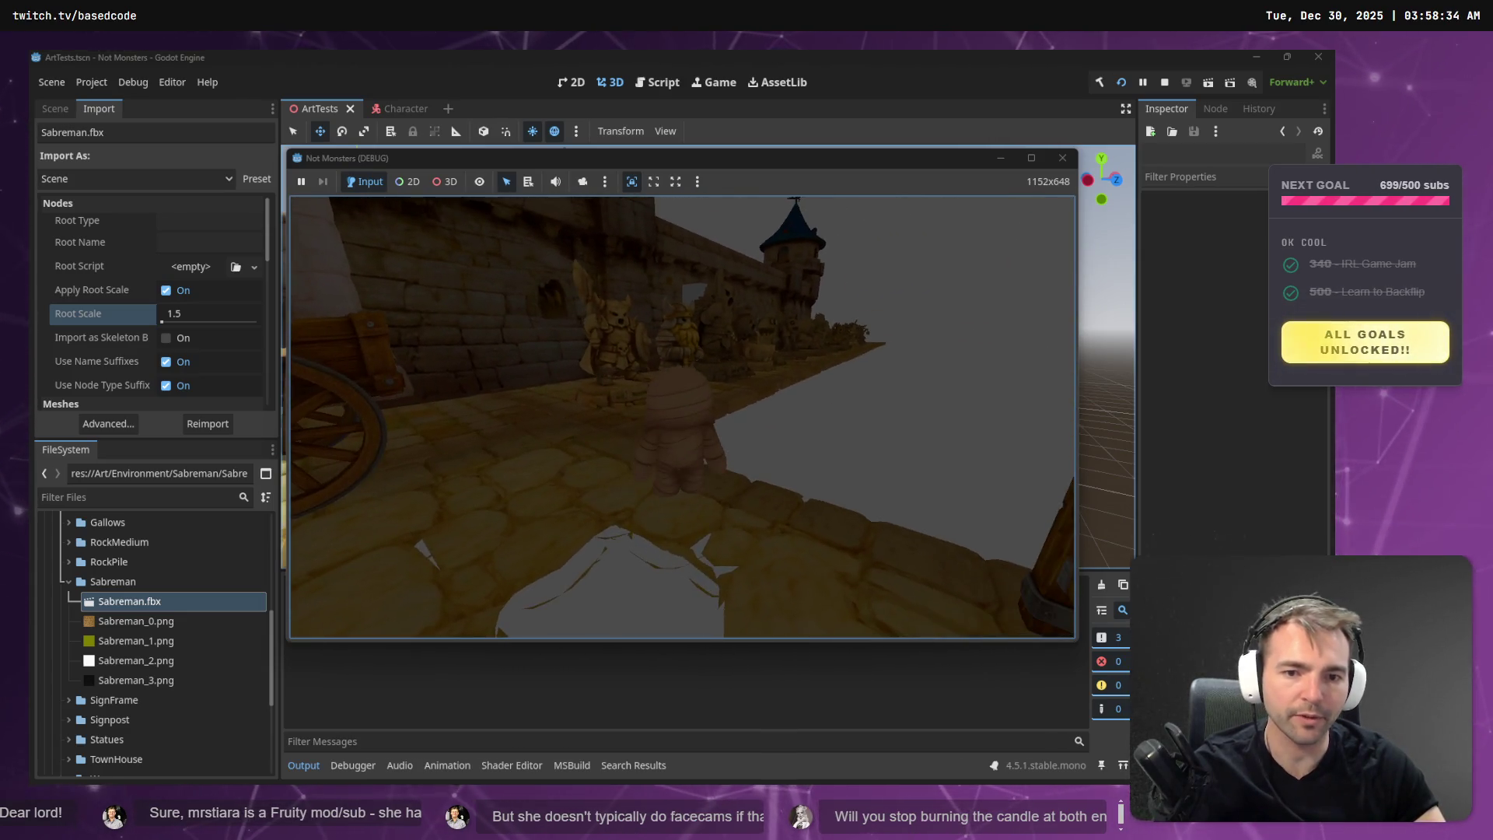
{"action": "key", "text": "F8"}
{"action": "key", "text": "alt+Tab"}
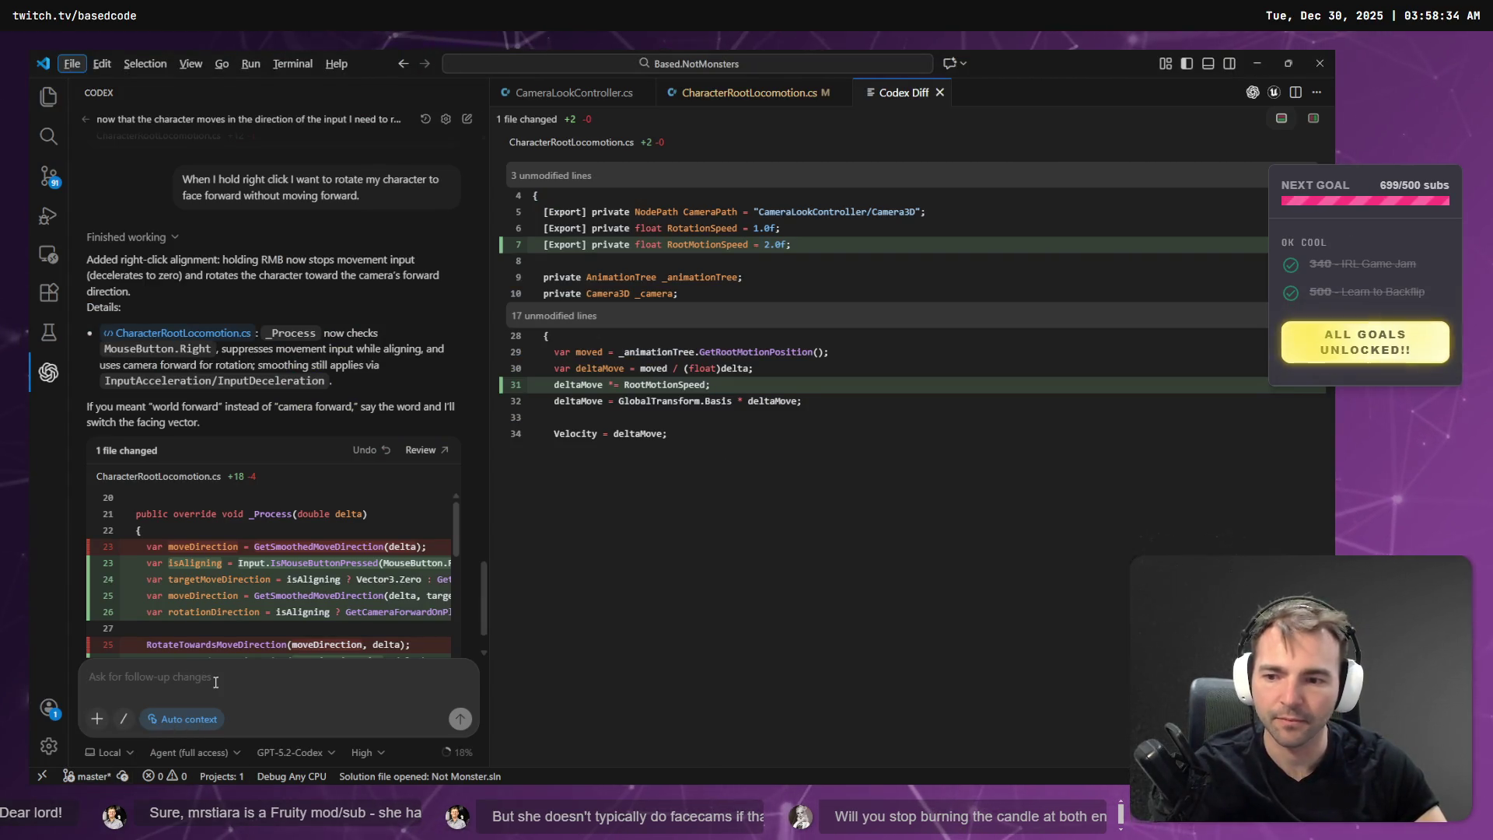
Send Codex a dictated follow-up: keep normal movement, right-click only turns toward the camera.
{"action": "left_click", "coordinate": [215, 682]}
{"action": "key", "text": "super+h"}
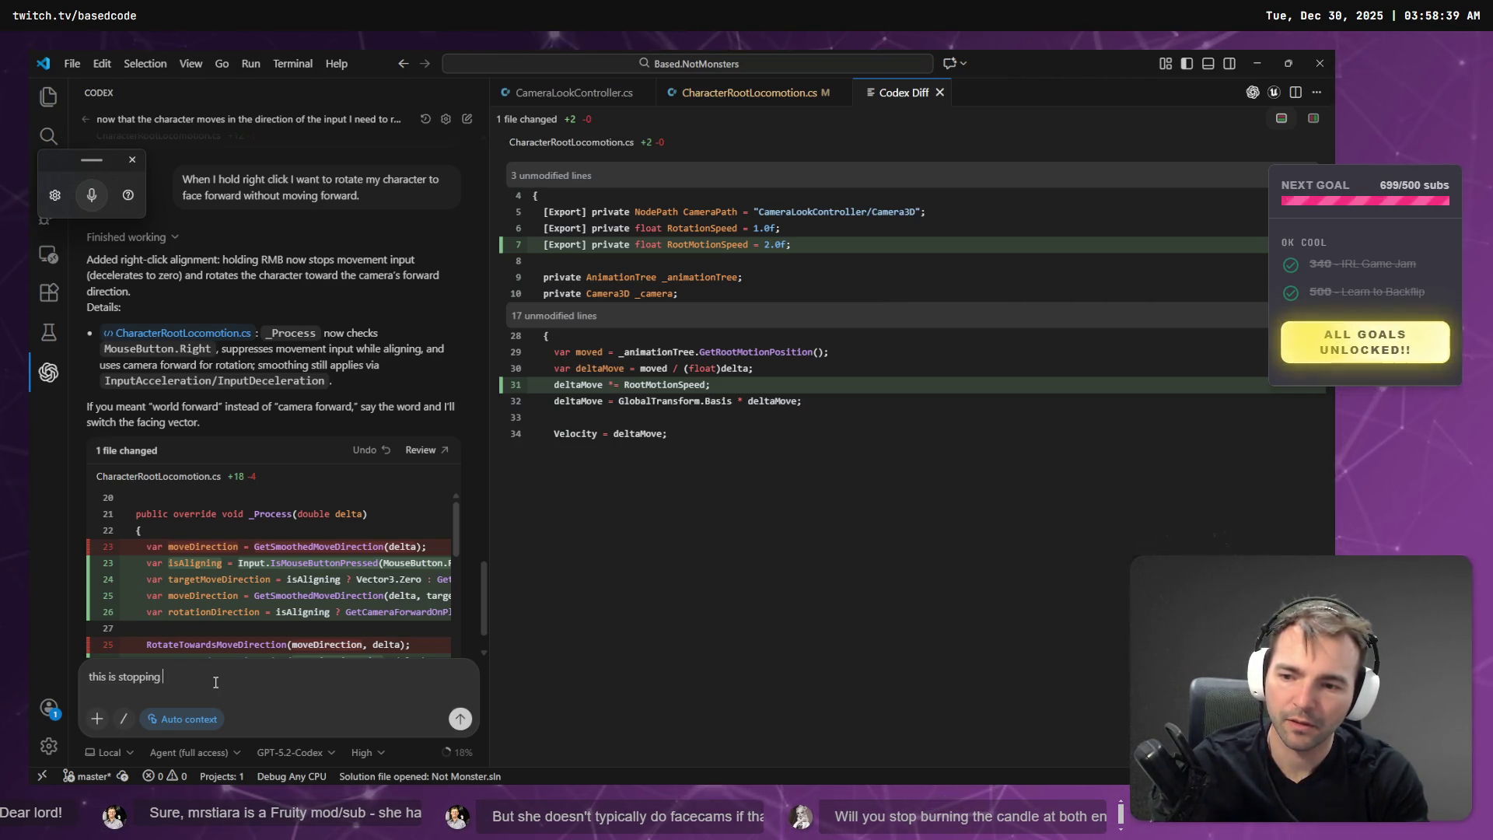
{"action": "key", "text": "super+h"}
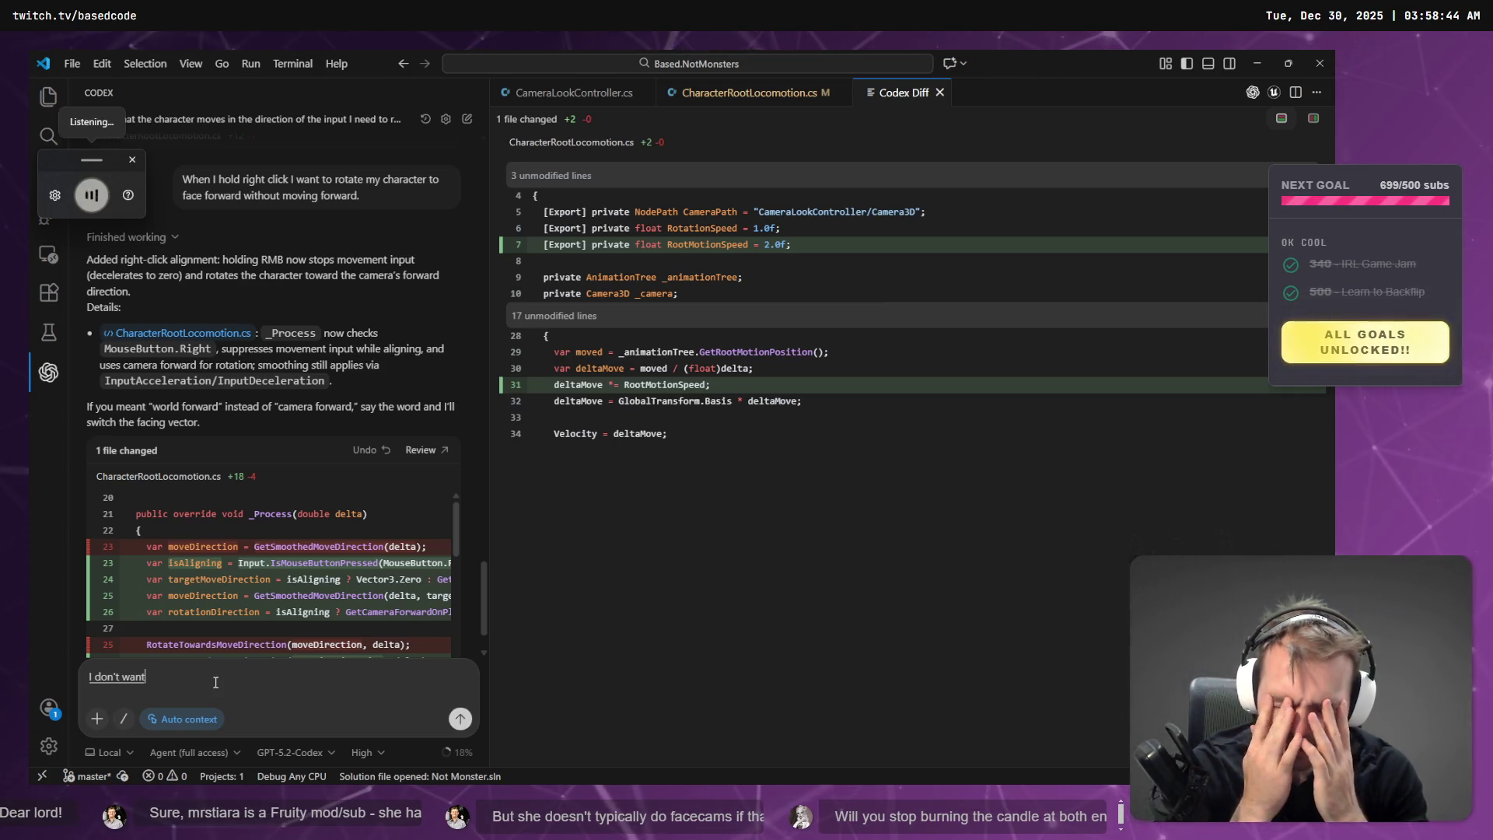
{"action": "key", "text": "Escape"}
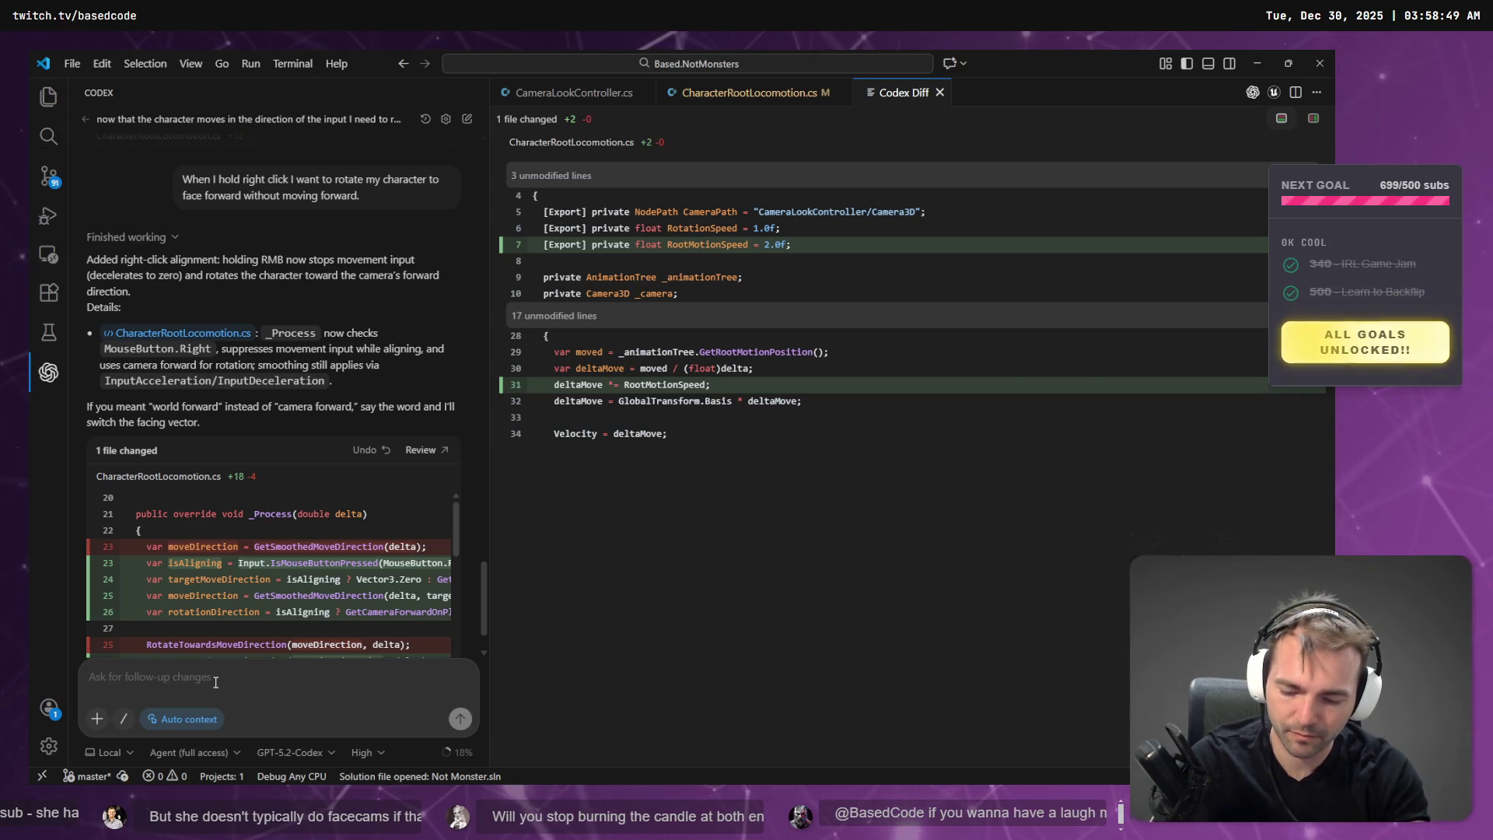
{"action": "key", "text": "super+h"}
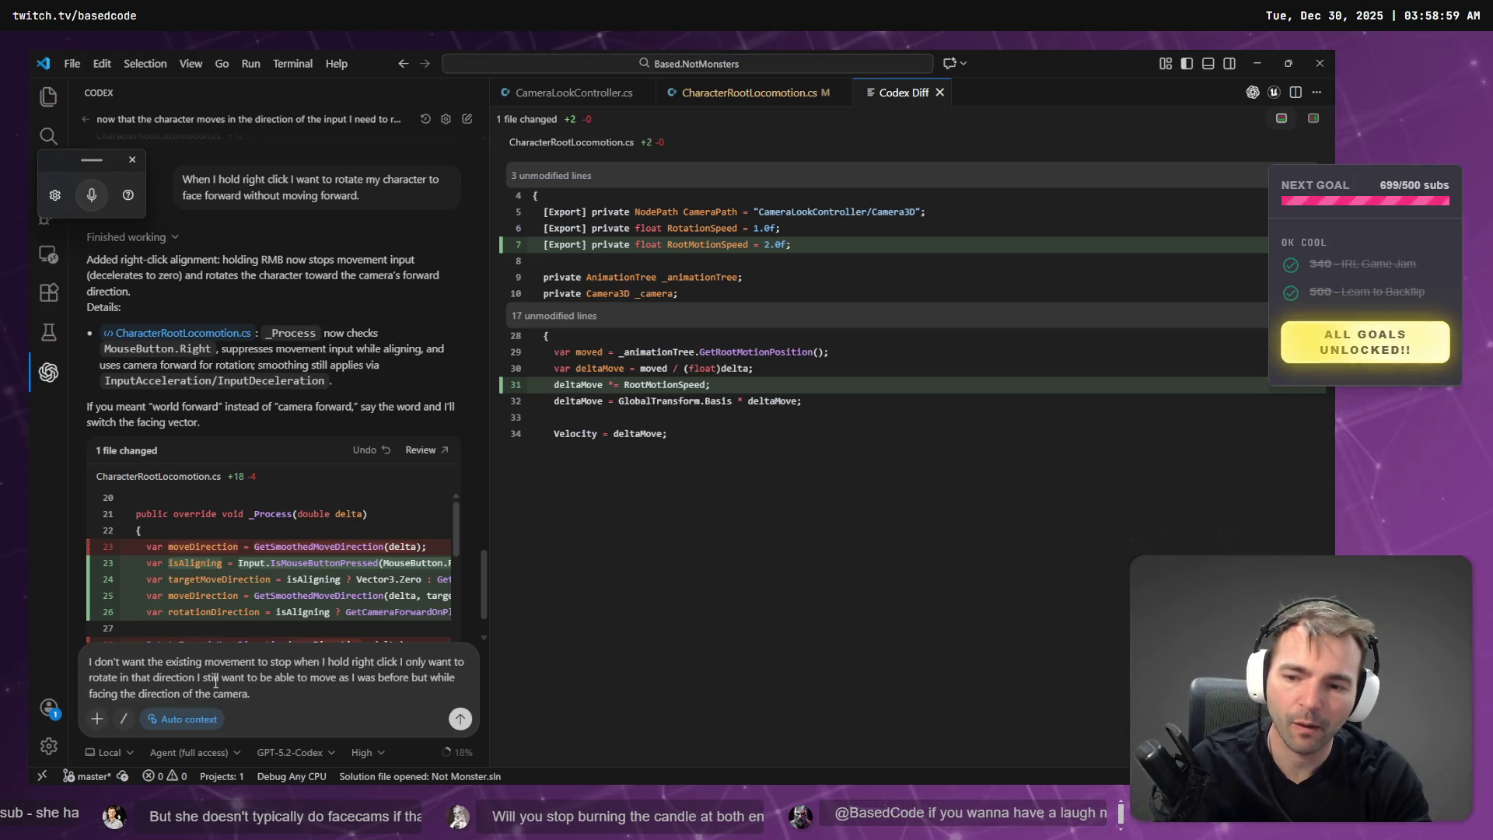
{"action": "key", "text": "Return"}
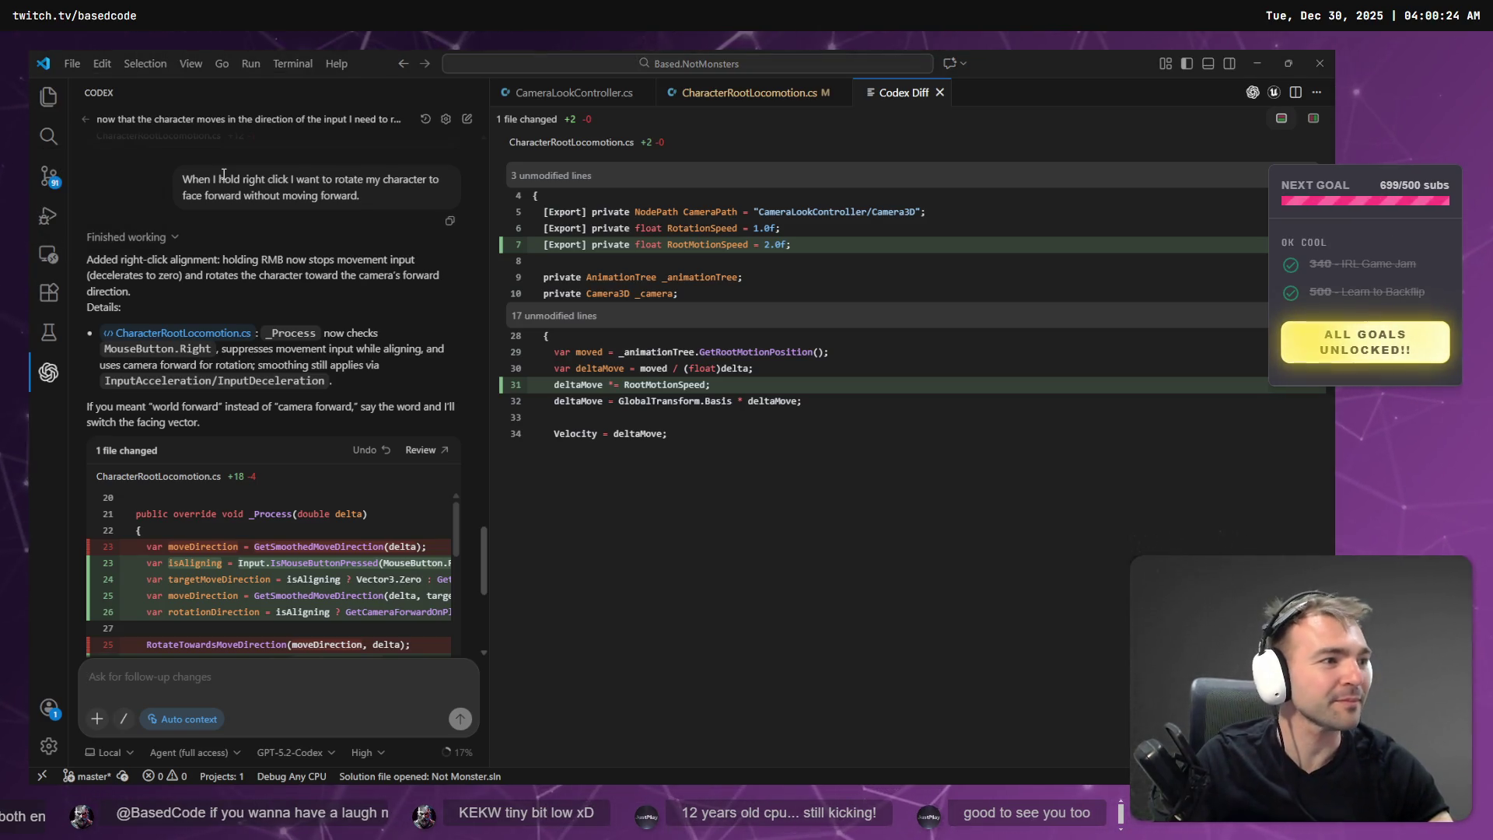
Fly the Godot viewport camera along the castle wall, then return to VS Code.
{"action": "key", "text": "alt+Tab"}
{"action": "mouse_move", "coordinate": [520, 302]}
{"action": "left_mouse_down"}
{"action": "mouse_move", "coordinate": [498, 303]}
{"action": "mouse_move", "coordinate": [592, 301]}
{"action": "mouse_move", "coordinate": [466, 303]}
{"action": "mouse_move", "coordinate": [644, 292]}
{"action": "mouse_move", "coordinate": [1087, 350]}
{"action": "left_mouse_up"}
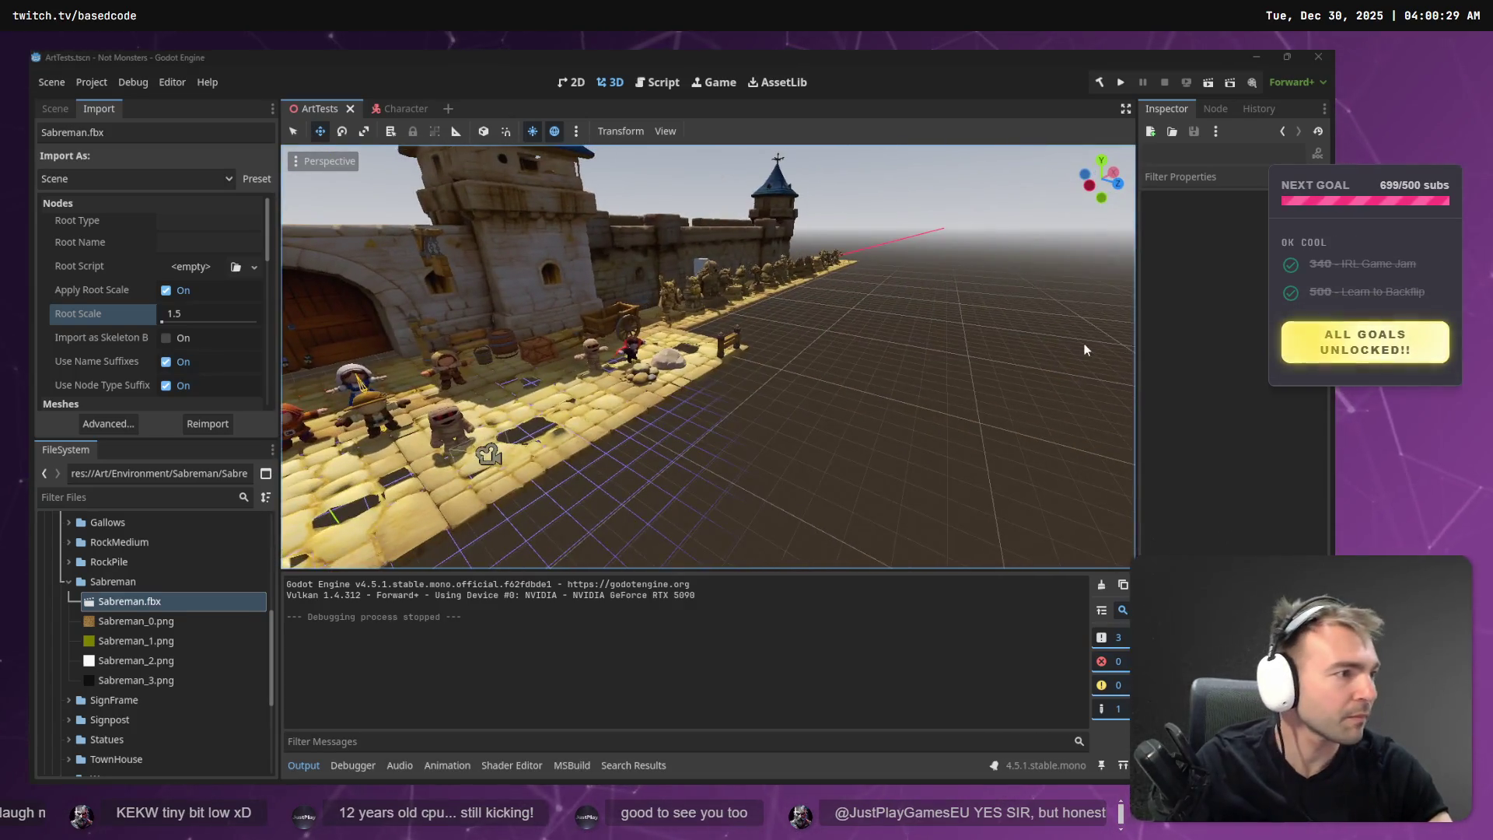
{"action": "key", "text": "alt+Tab"}
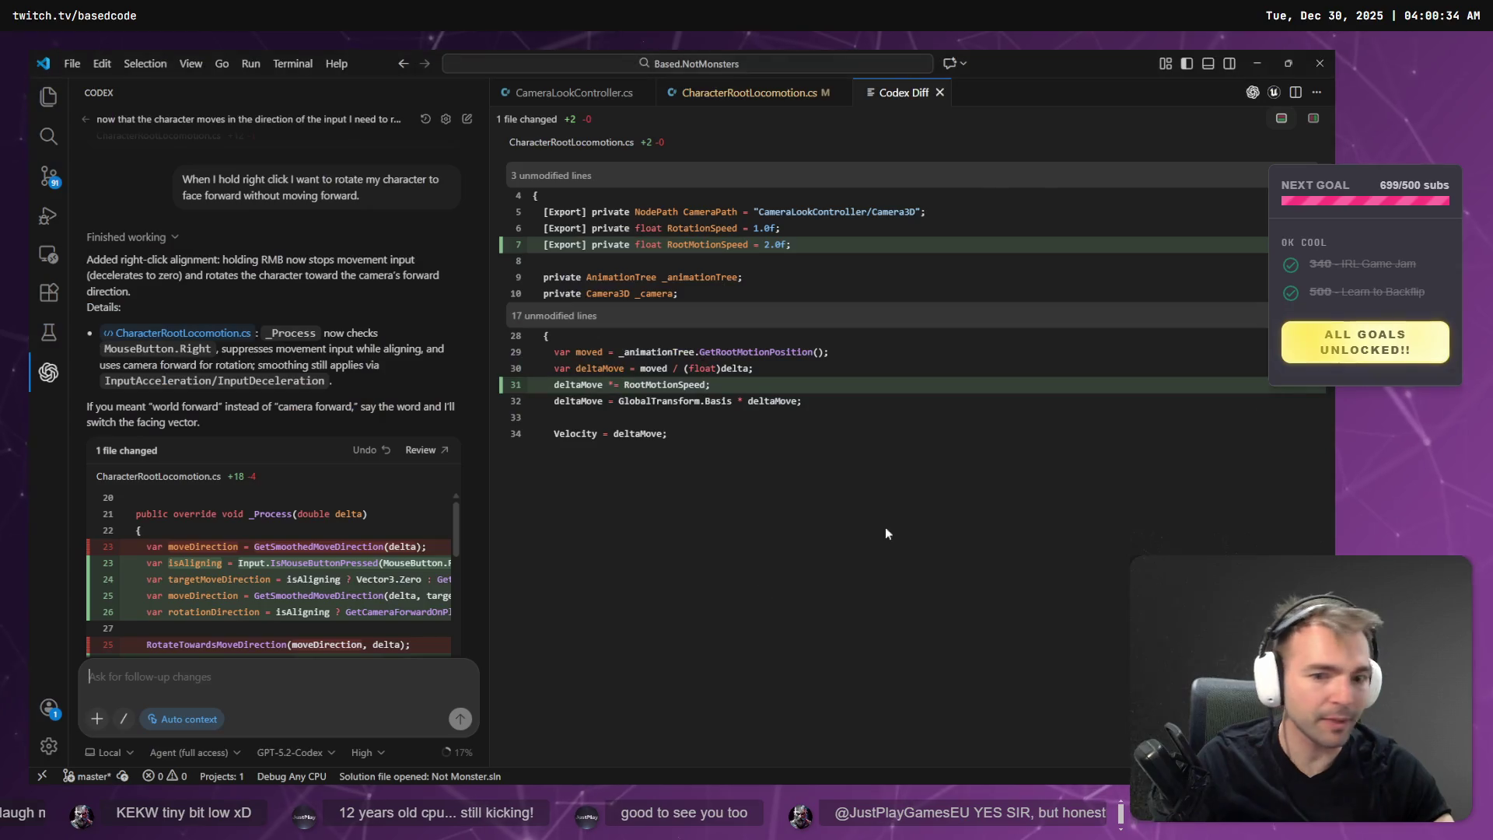
Inspect Codex's diff removing right-click movement suppression (+1 −2), then switch to Godot.
{"action": "scroll", "coordinate": [399, 646], "scroll_direction": "down", "scroll_amount": 15}
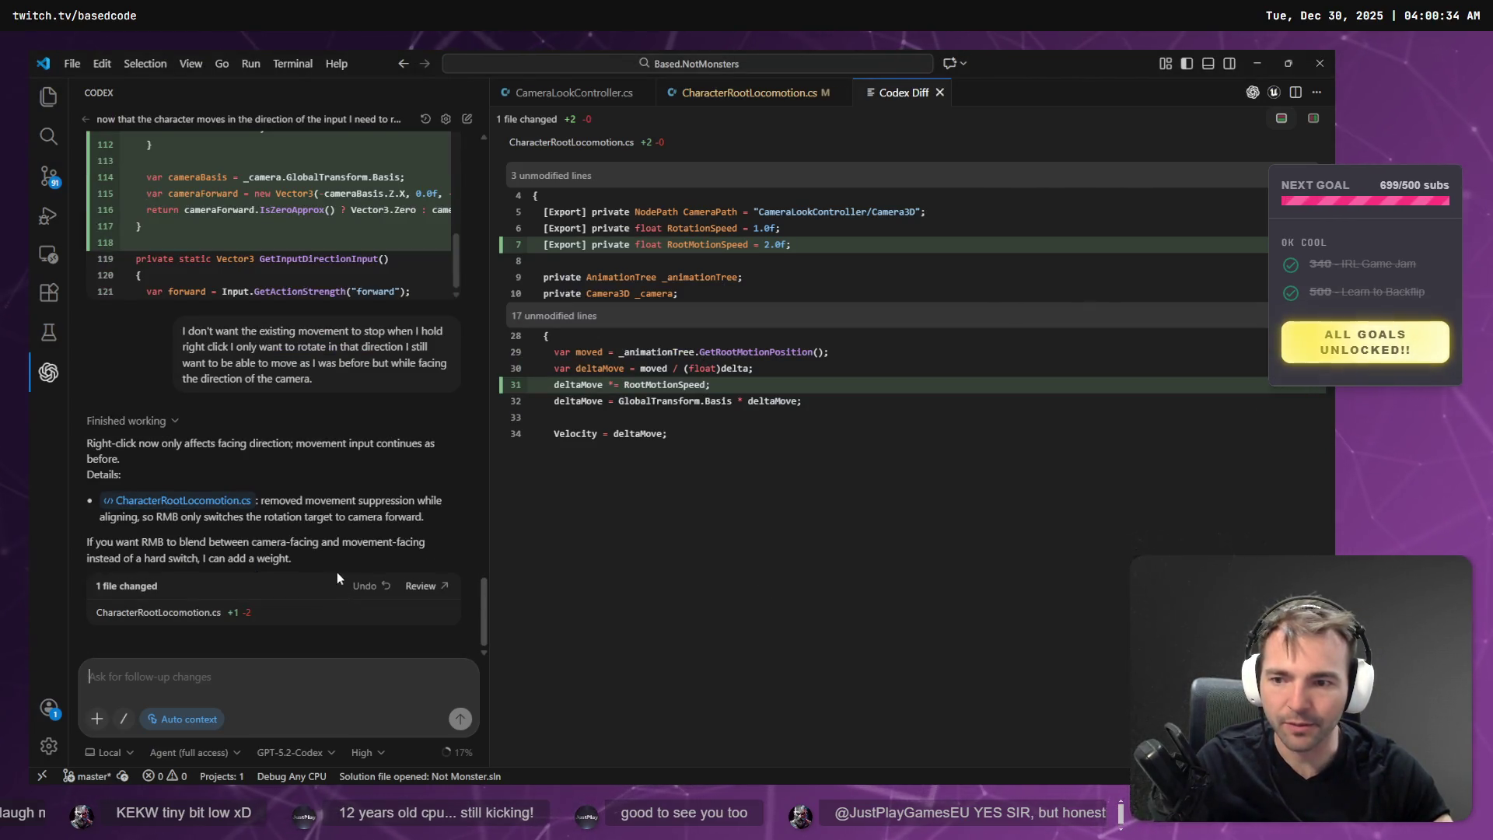
{"action": "left_click", "coordinate": [225, 615]}
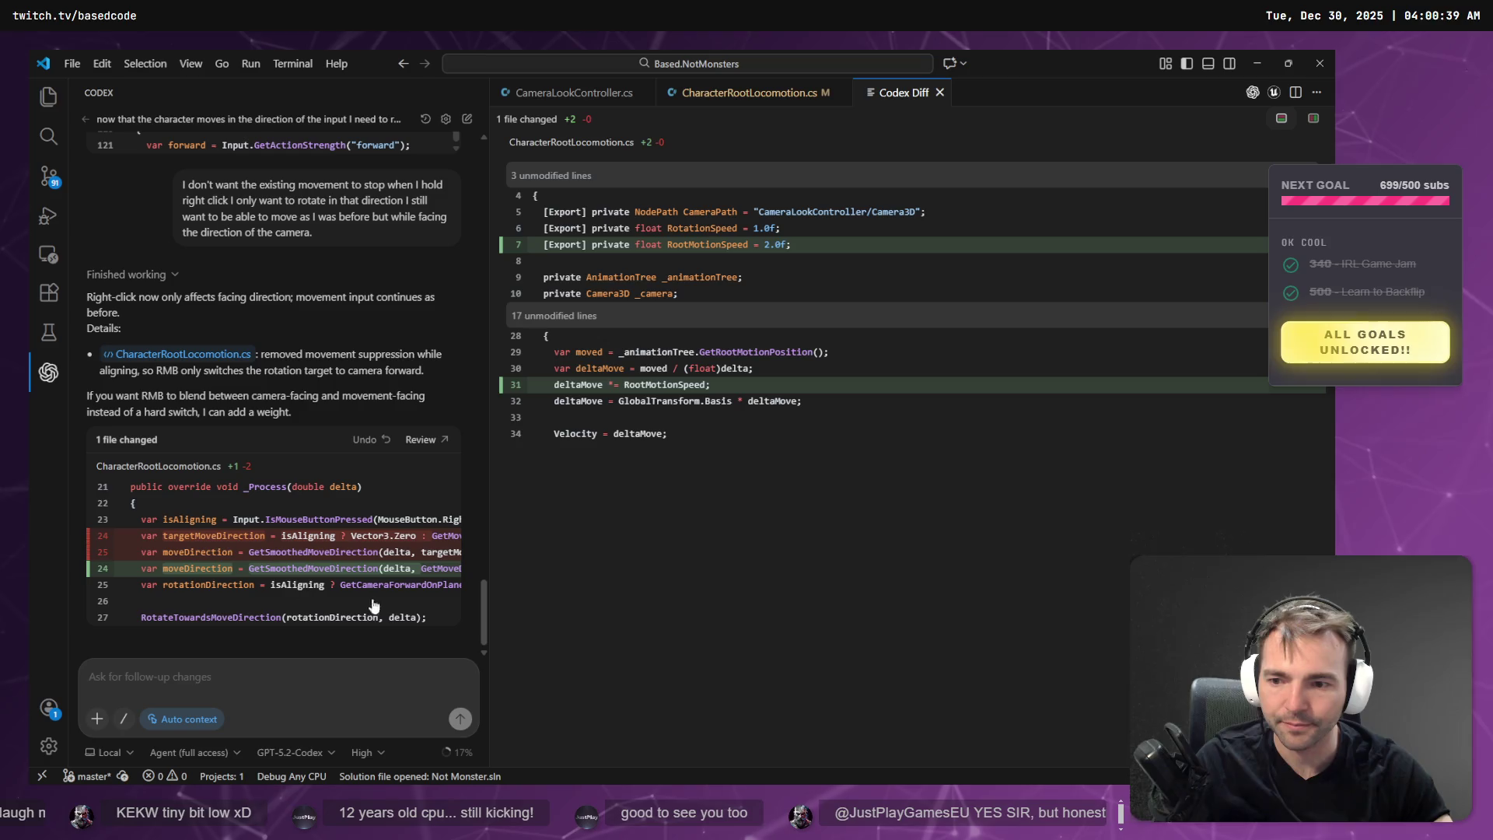
{"action": "key", "text": "alt+Tab"}
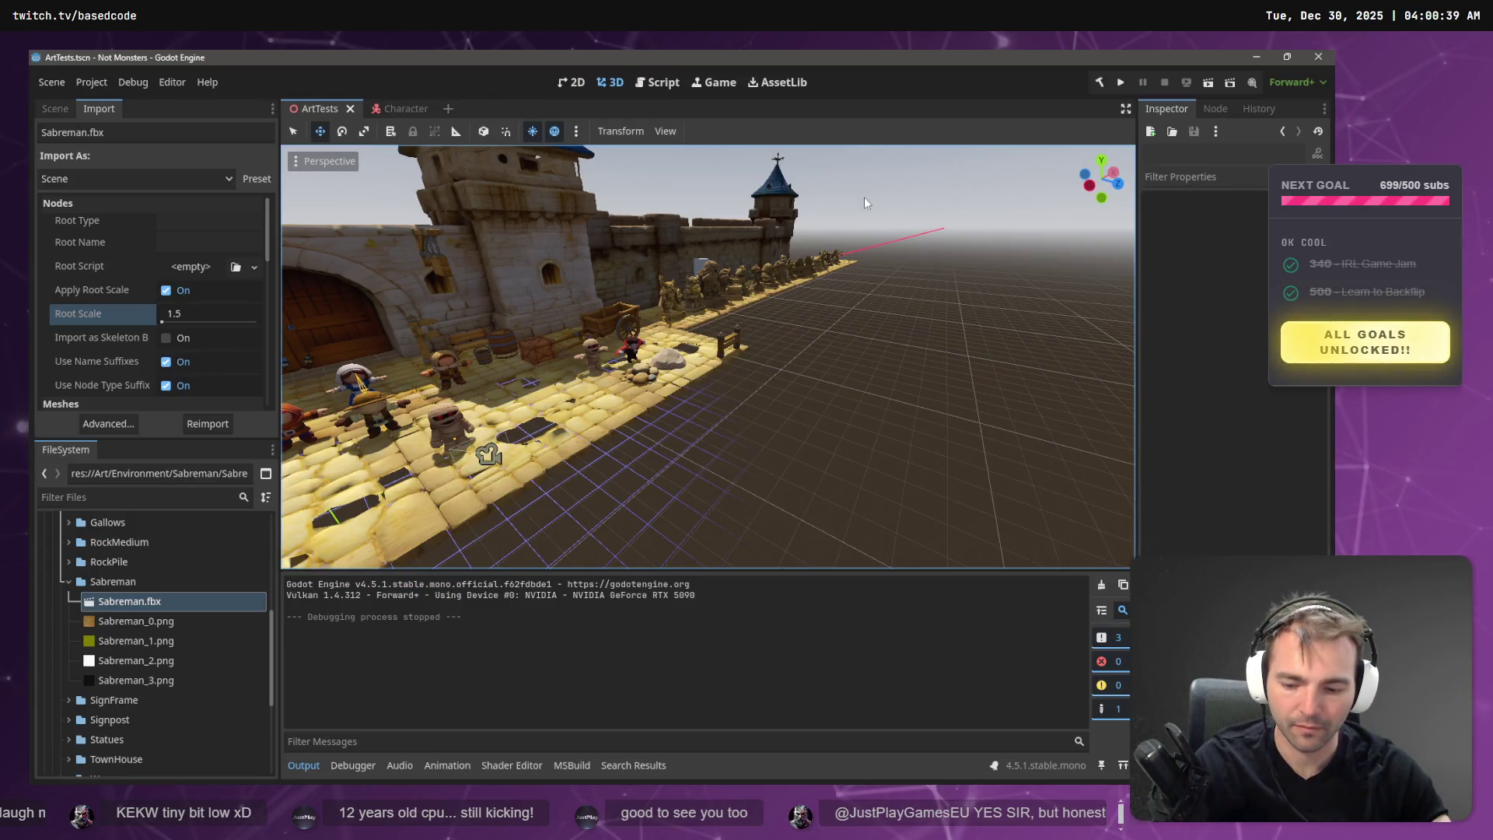
Run Not Monsters and walk the character through the town level.
{"action": "key", "text": "F5"}
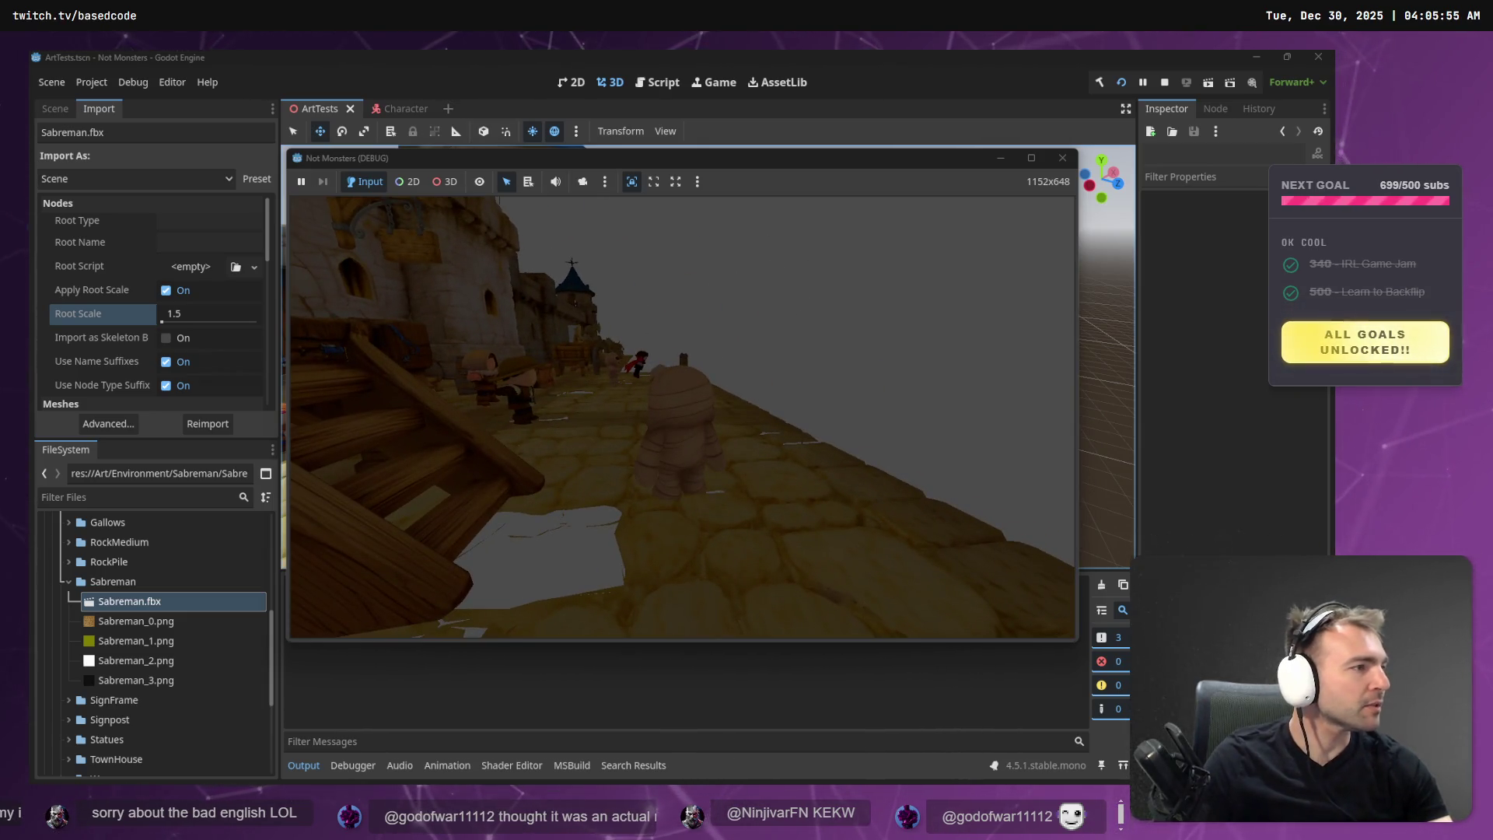
Change MinPitchDegrees from 10.0f to 0.0f in CameraLookController.cs, save, and run the game.
{"action": "key", "text": "alt+Tab"}
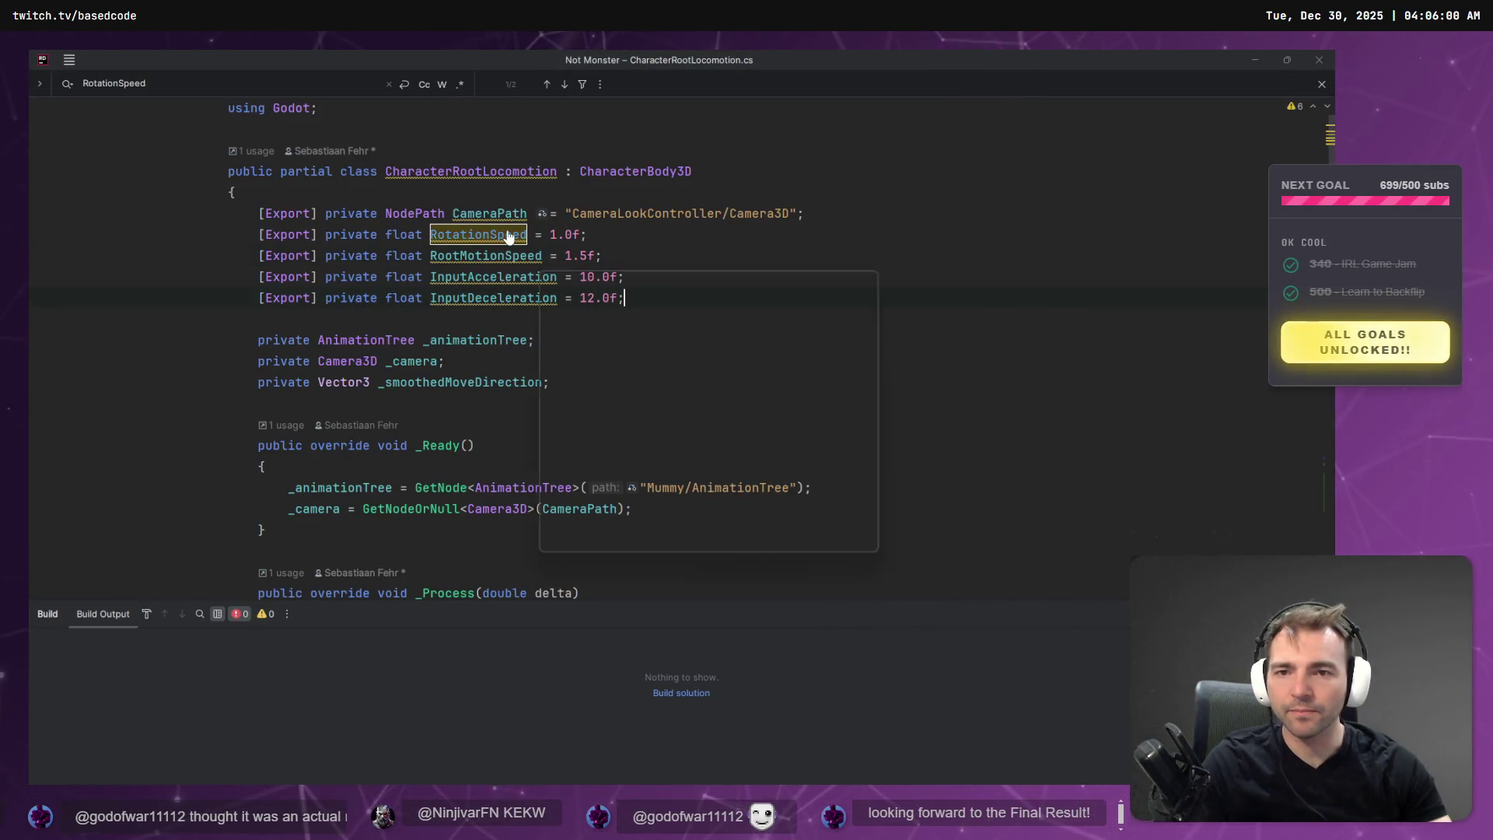
{"action": "key", "text": "ctrl+Tab"}
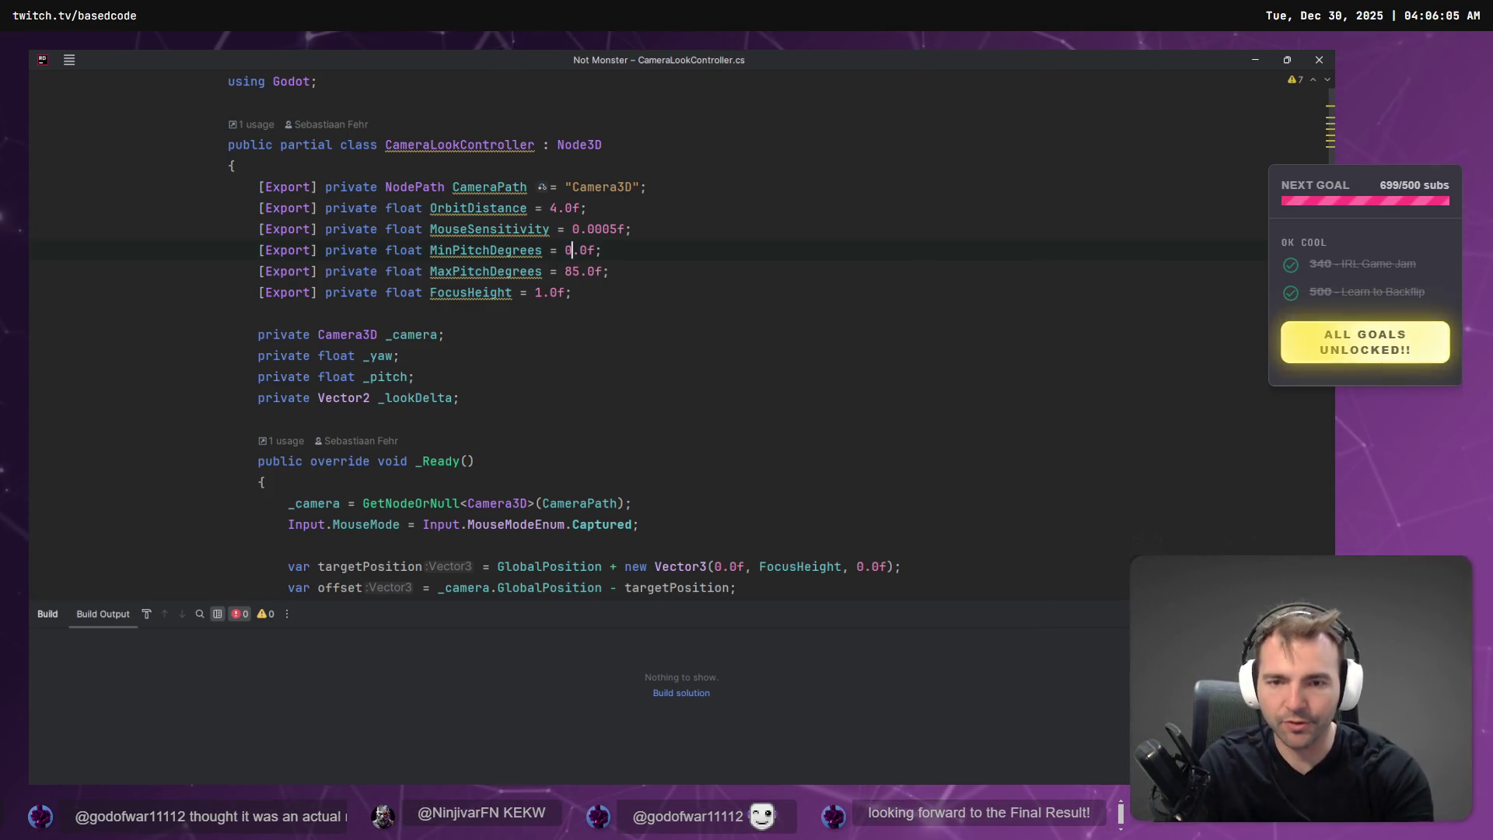
{"action": "key", "text": "alt+Tab"}
{"action": "key", "text": "alt+Tab"}
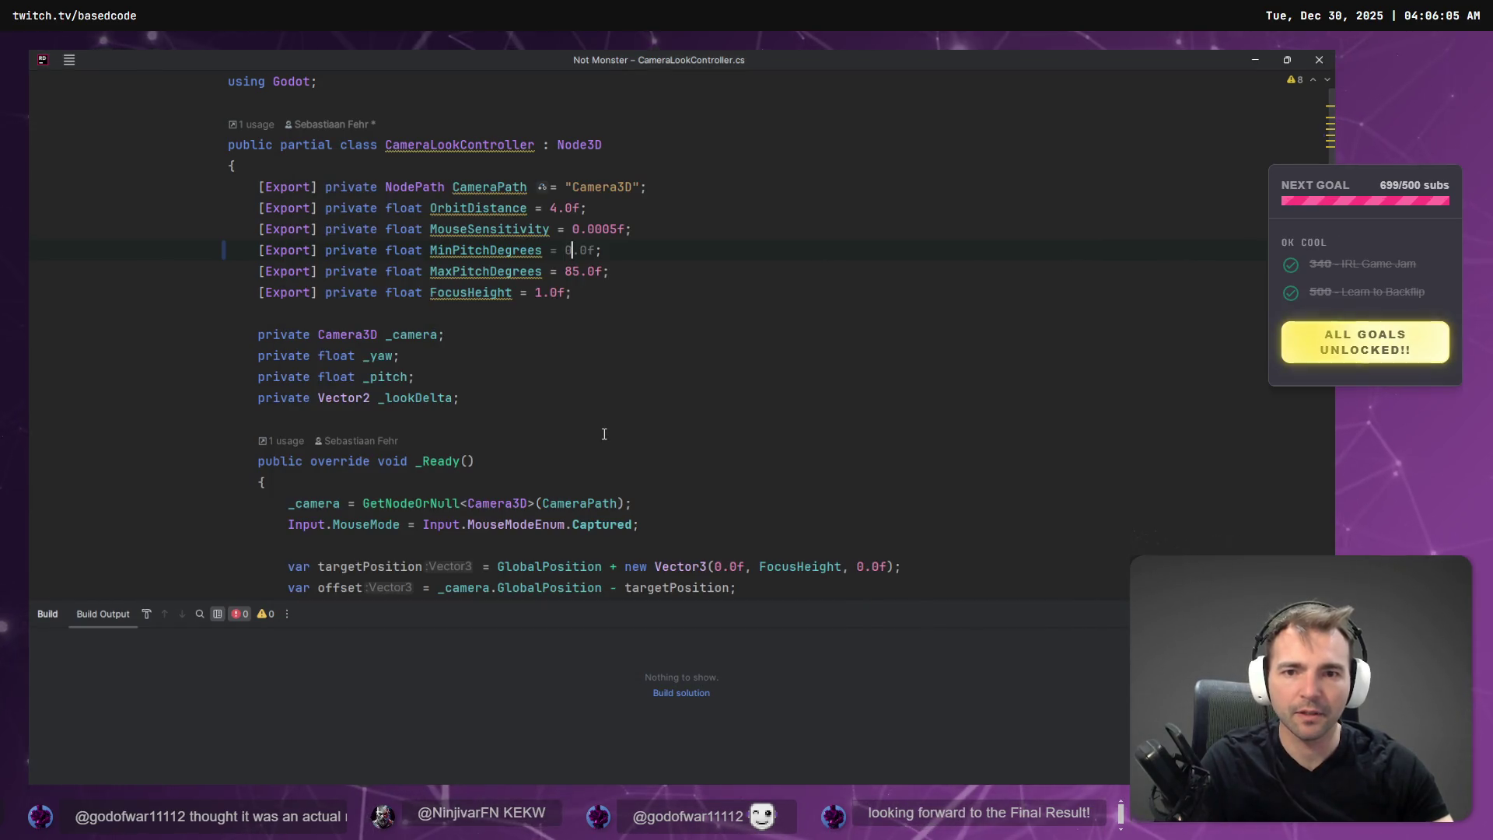
{"action": "key", "text": "alt+Tab"}
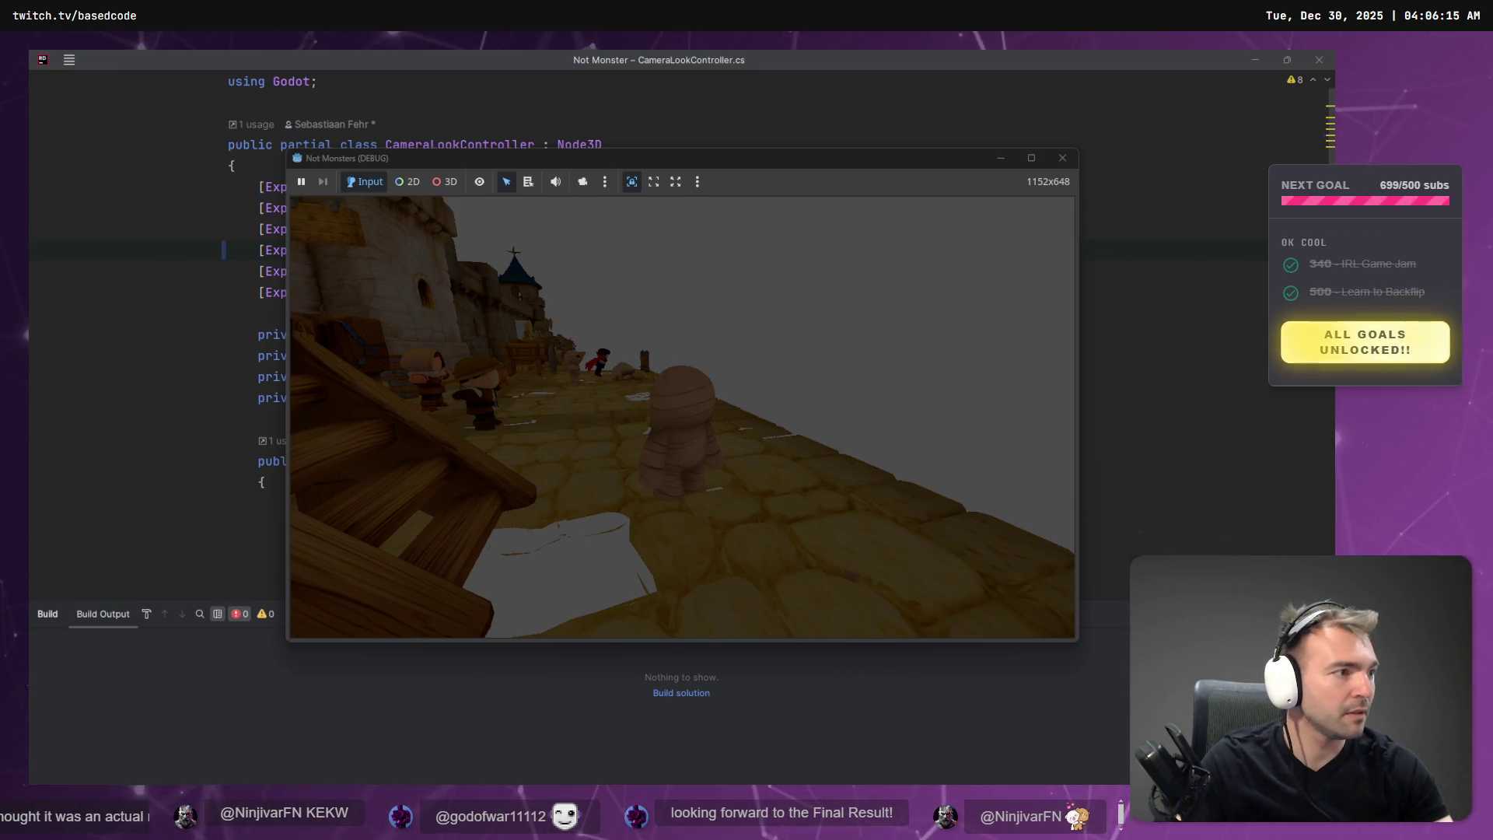
Restart the game, play-test the new camera turning, then exit back to the ArtTests editor.
{"action": "key", "text": "F8"}
{"action": "key", "text": "F5"}
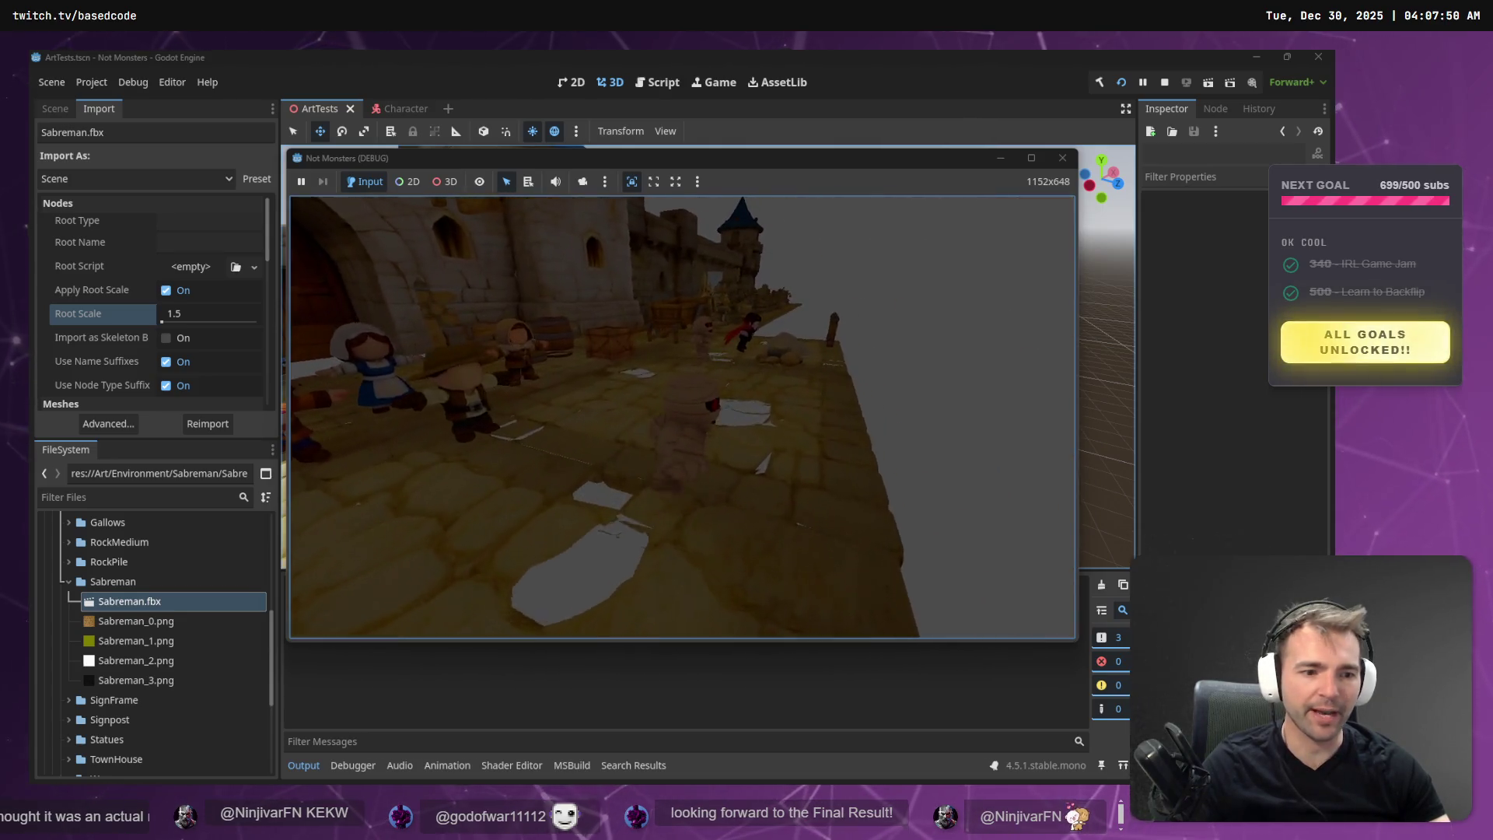
{"action": "key", "text": "Escape"}
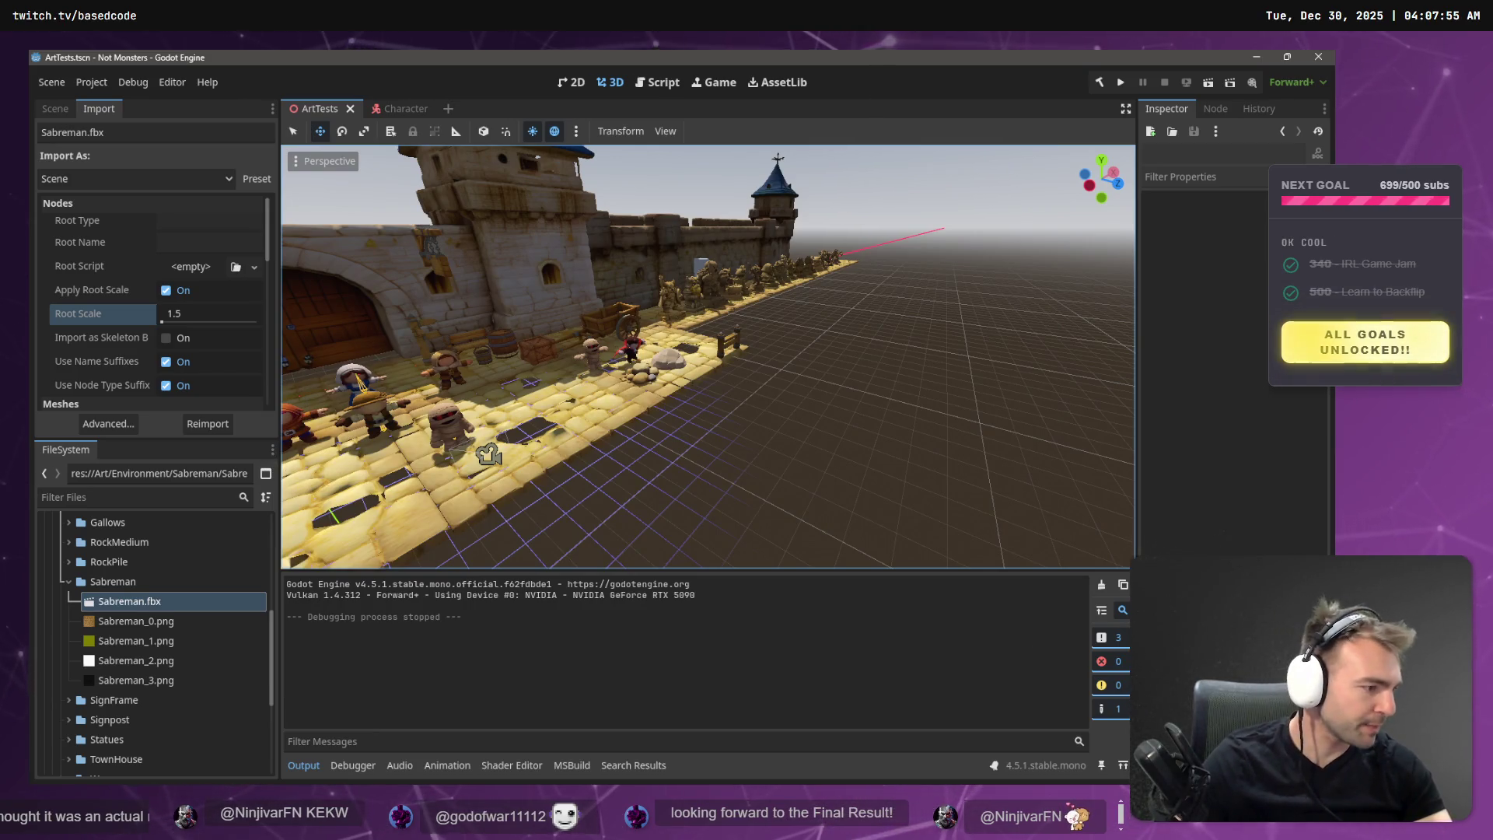
Review the CameraLookController.cs and CharacterRootLocomotion.cs diffs in Fork and stage both files.
{"action": "key", "text": "alt+Tab"}
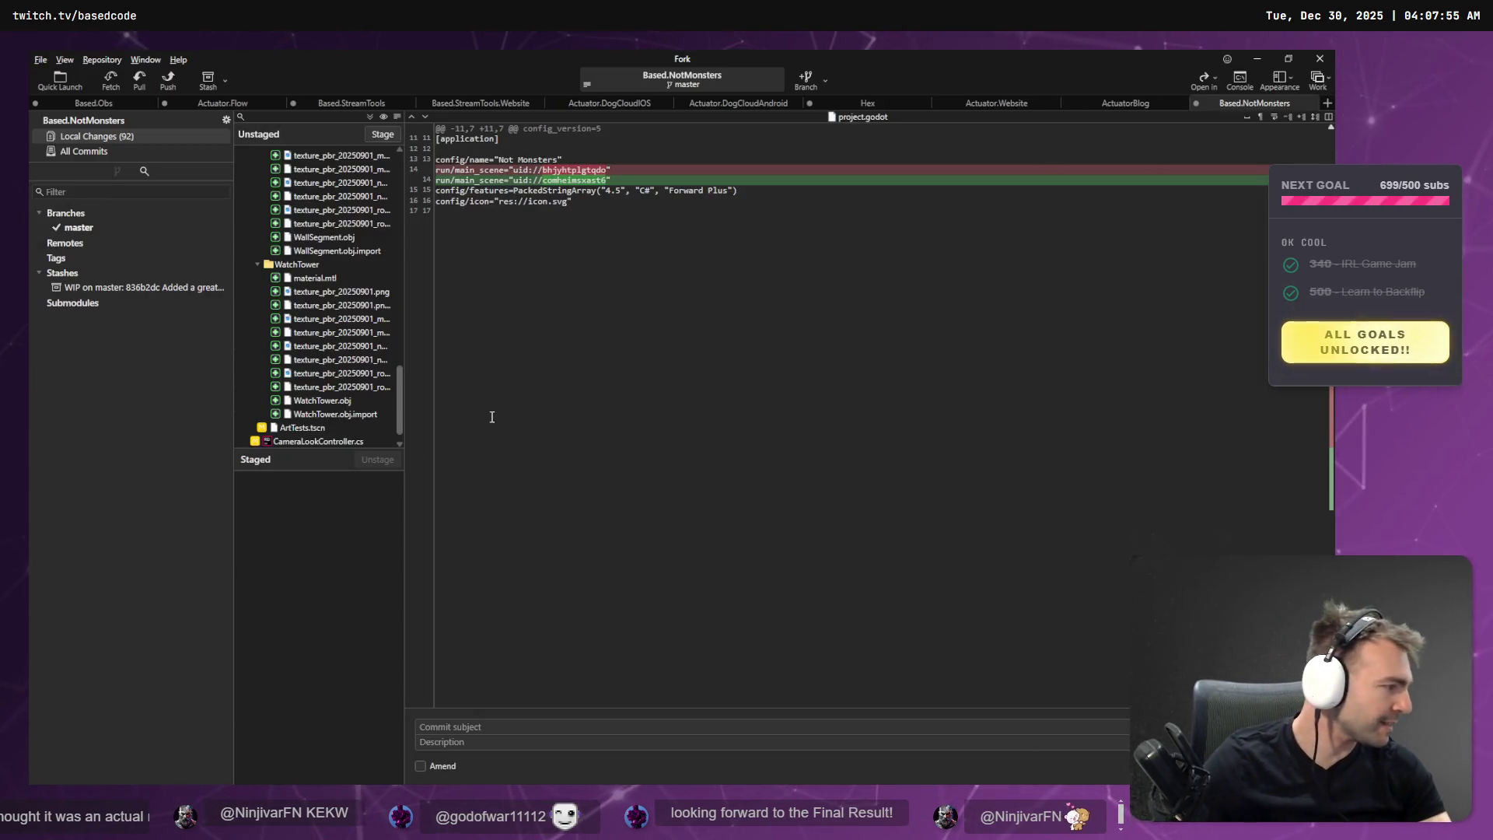
{"action": "scroll", "coordinate": [343, 350], "scroll_direction": "down", "scroll_amount": 1}
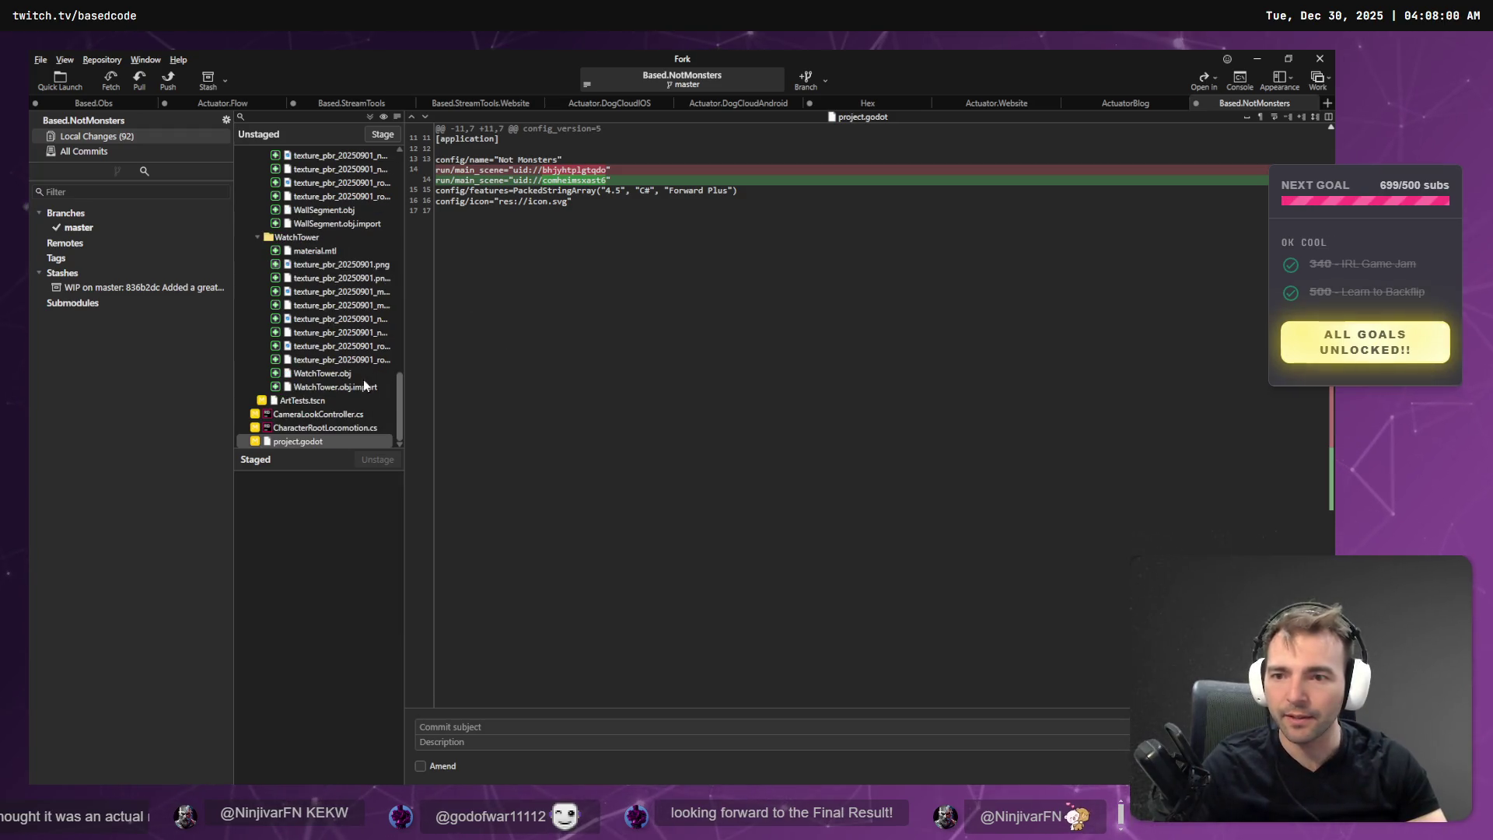
{"action": "left_click", "coordinate": [331, 414]}
{"action": "left_click", "coordinate": [342, 429]}
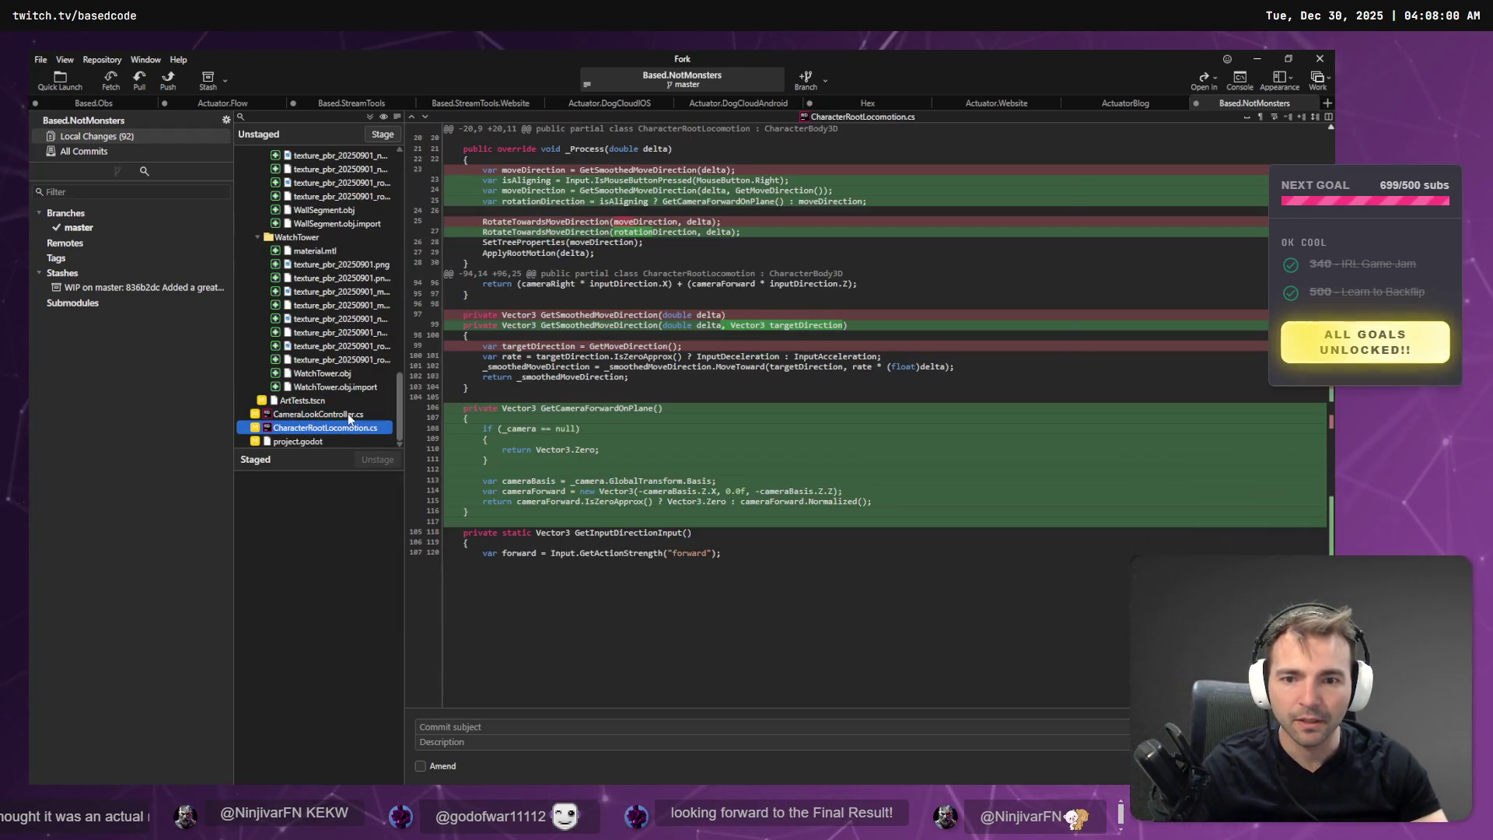
{"action": "left_click", "coordinate": [349, 416], "text": "ctrl"}
{"action": "left_click", "coordinate": [382, 136]}
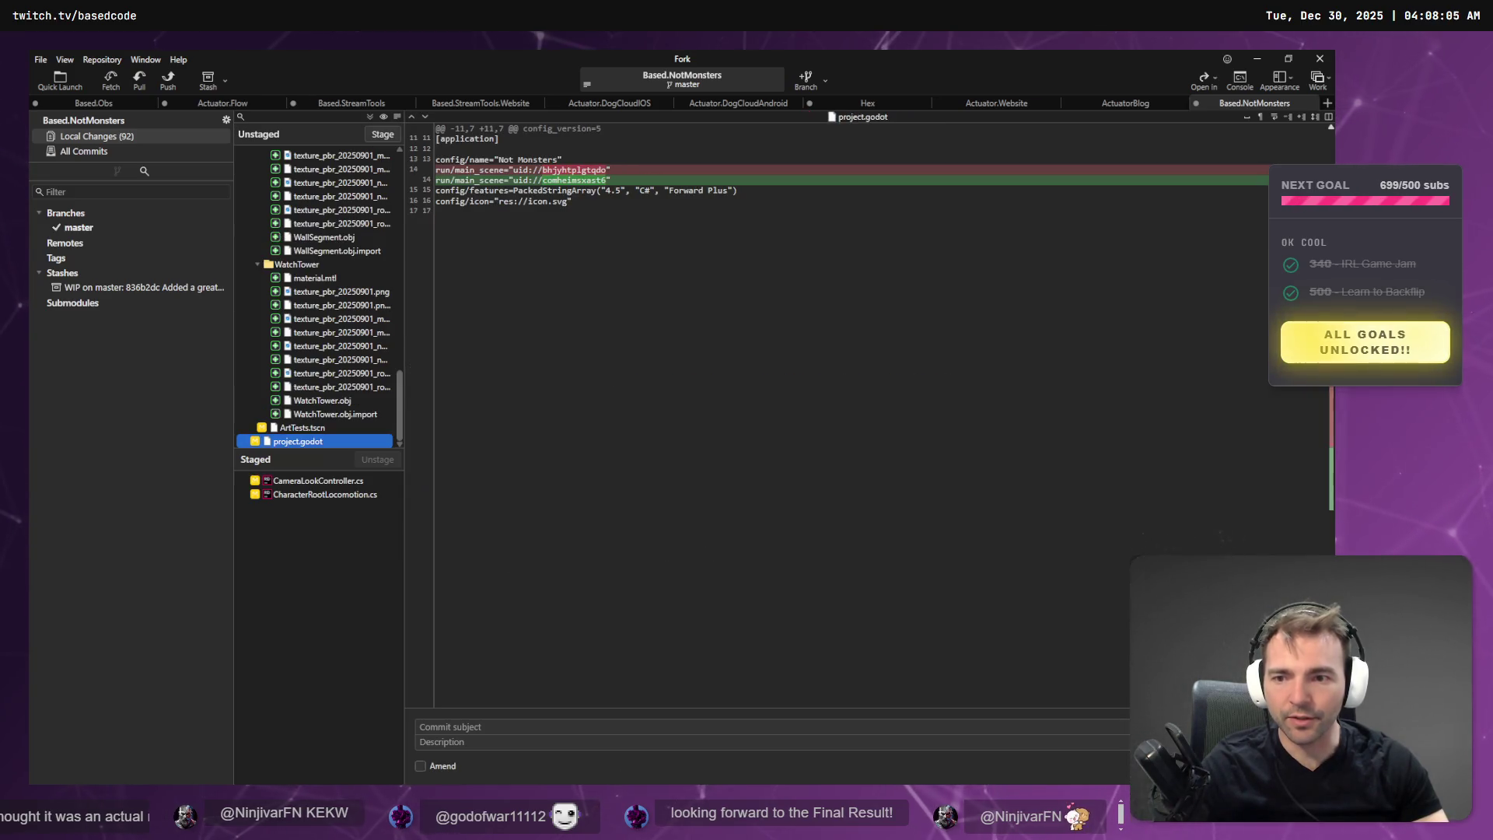
{"action": "left_click", "coordinate": [529, 728]}
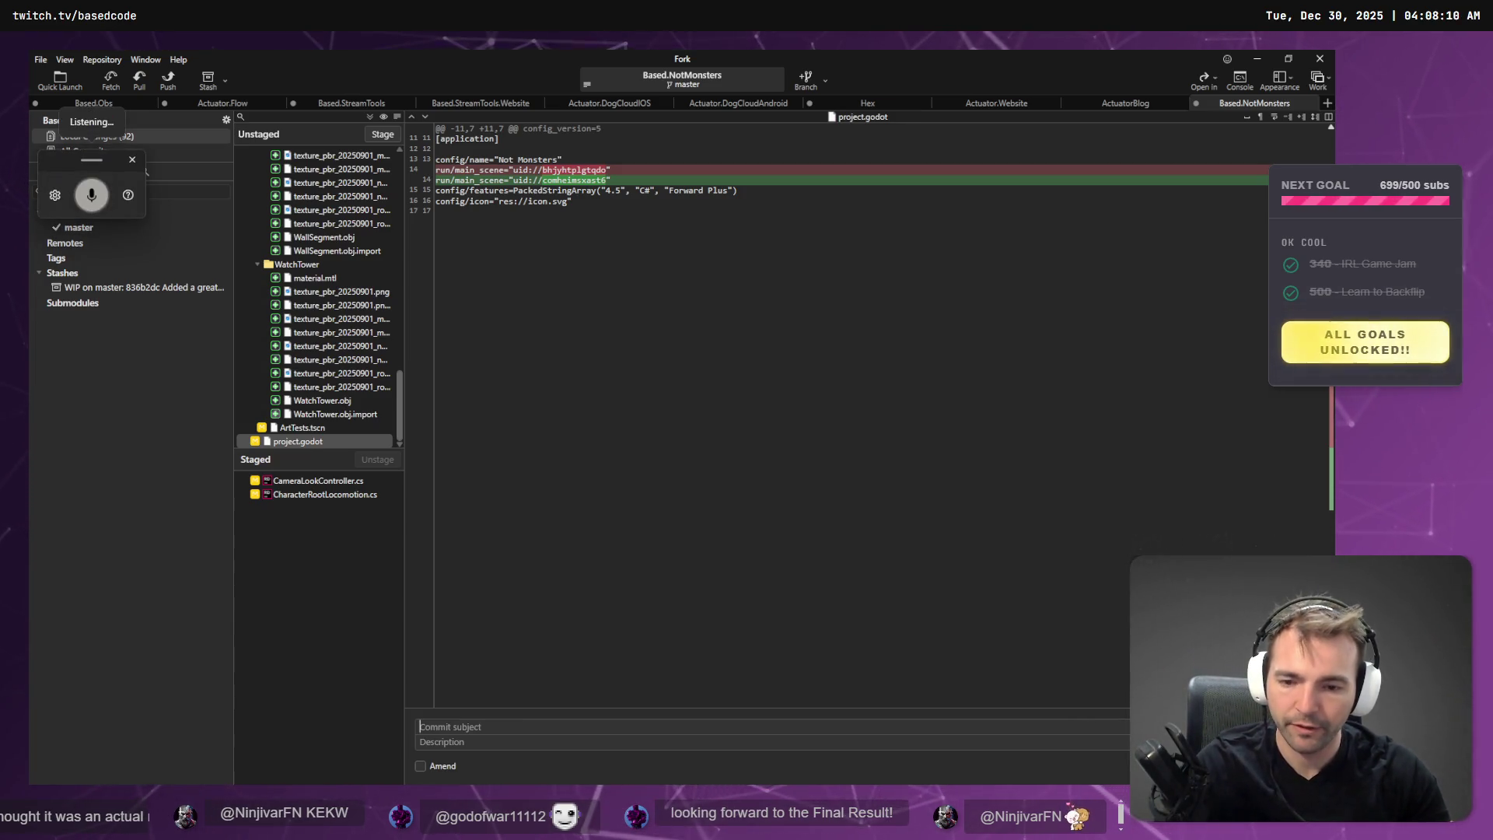
Commit the two staged scripts as 'face the player in the camera direction with right click.' after reviewing the ArtTests.tscn and project.godot diffs.
{"action": "type", "text": "face the player"}
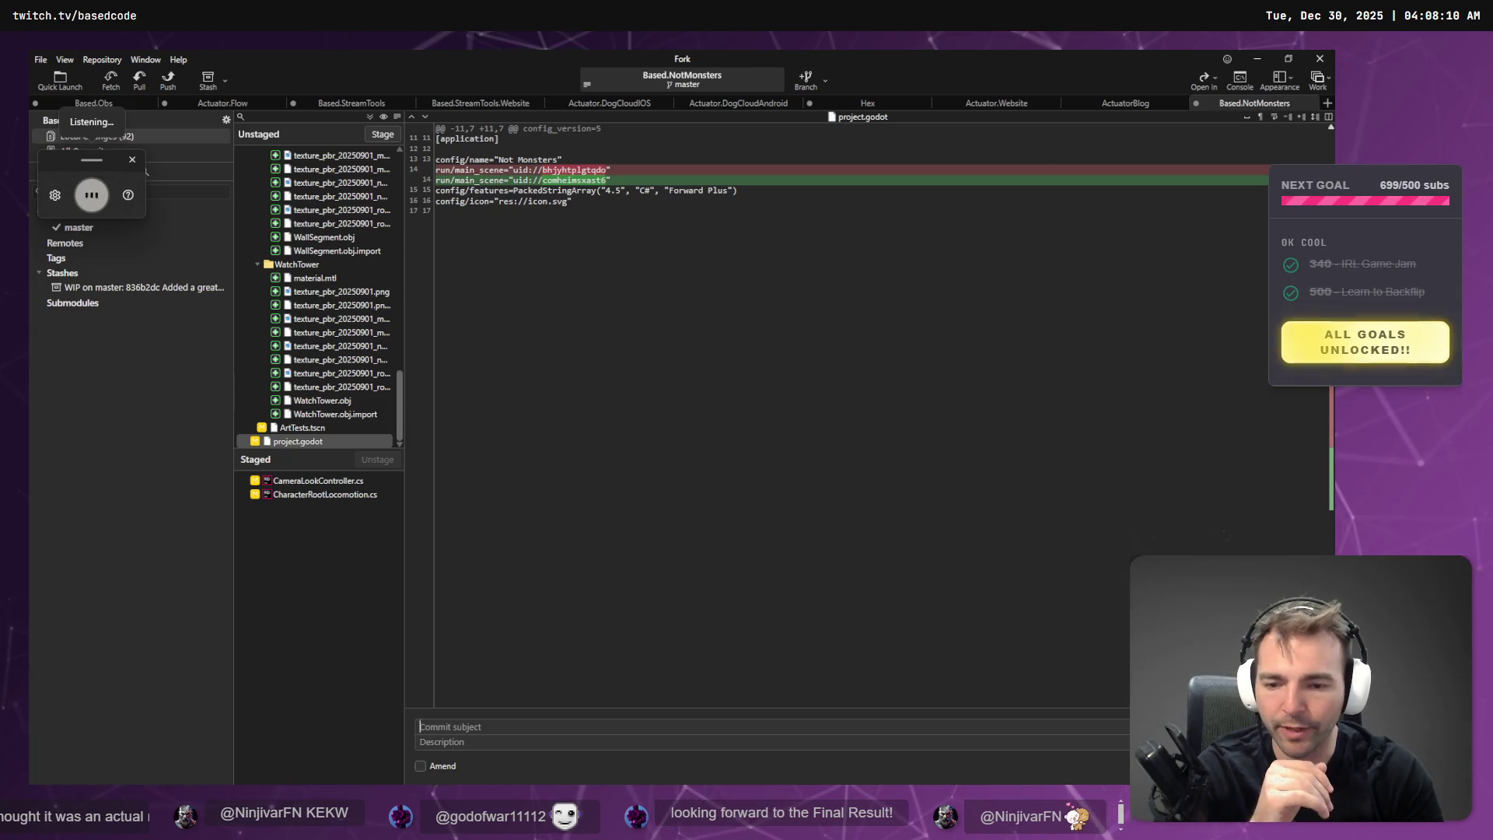
{"action": "type", "text": " in the camera direction with right click."}
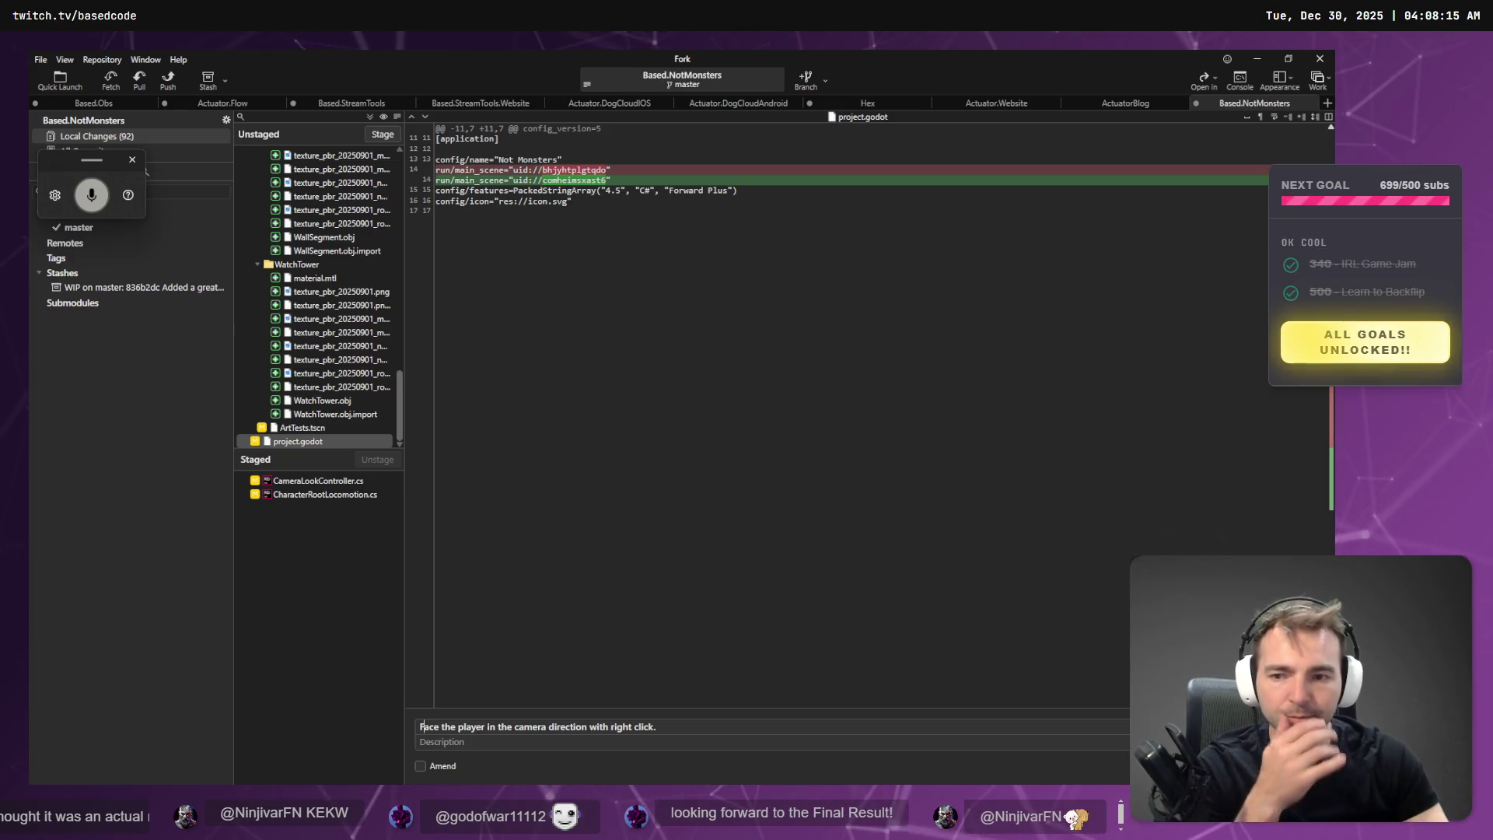
{"action": "left_click", "coordinate": [305, 428]}
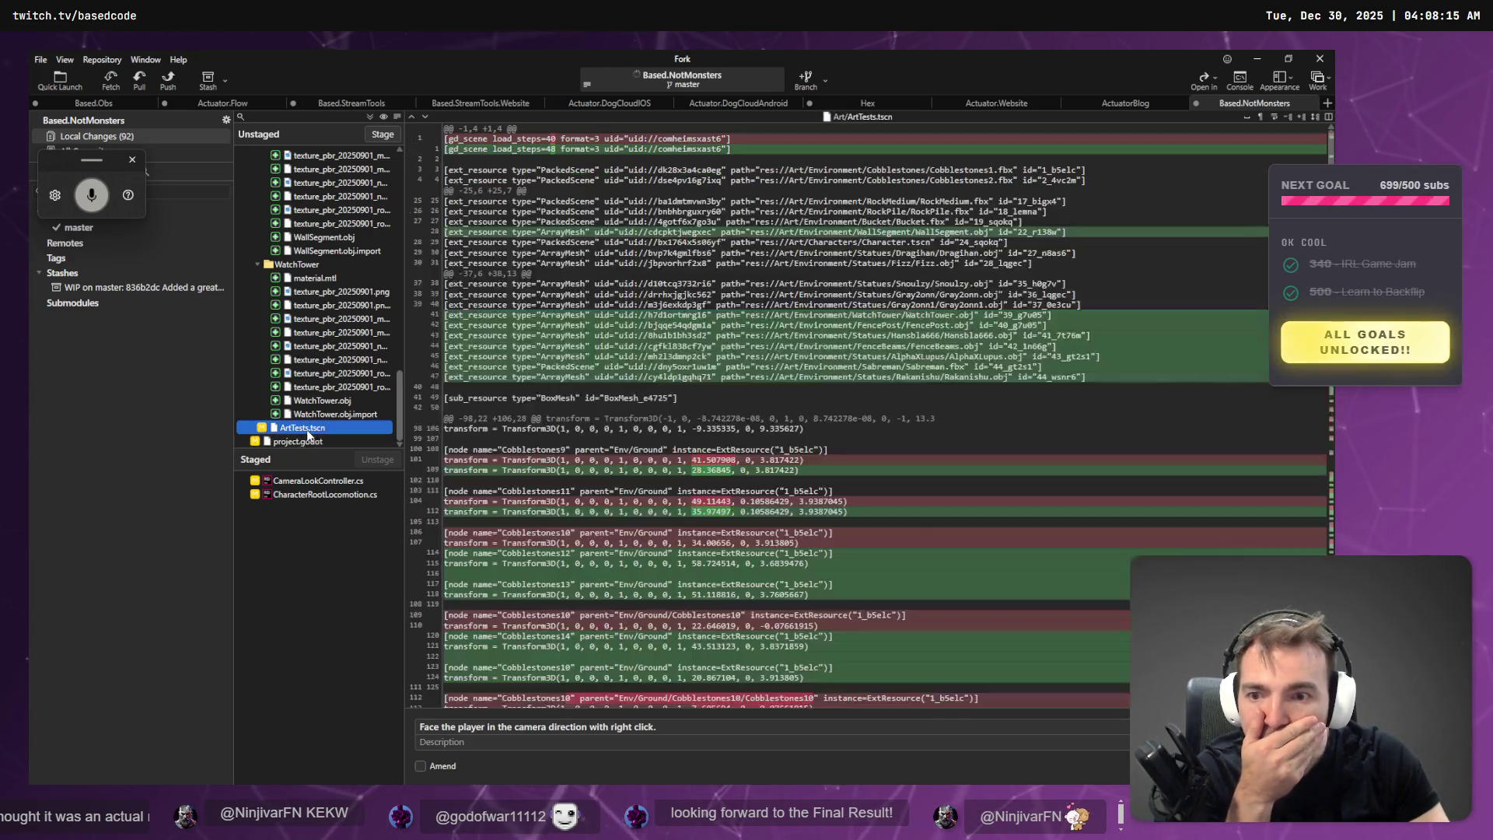
{"action": "left_click", "coordinate": [312, 443]}
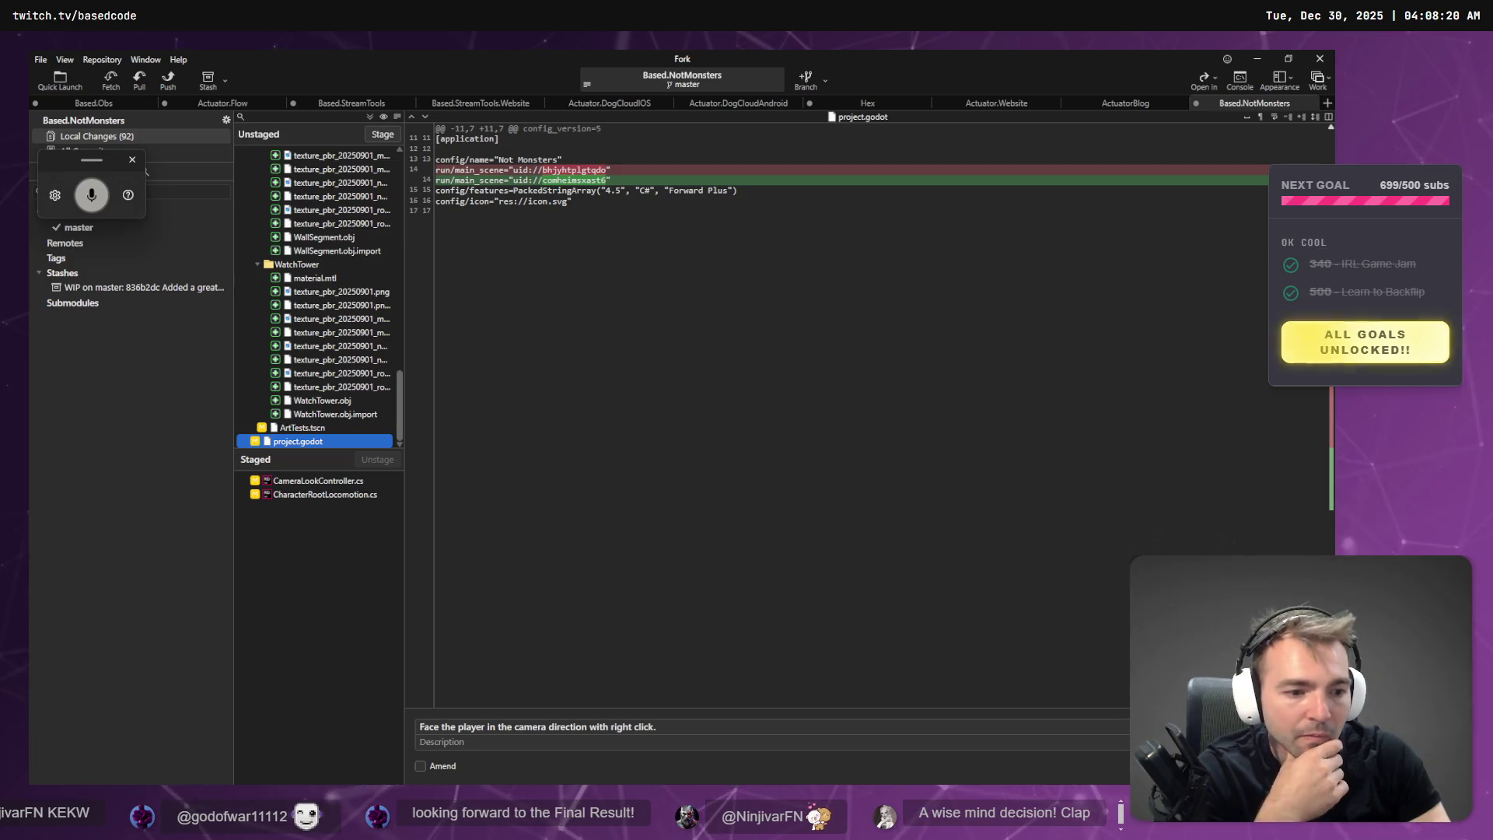
{"action": "key", "text": "ctrl+Return"}
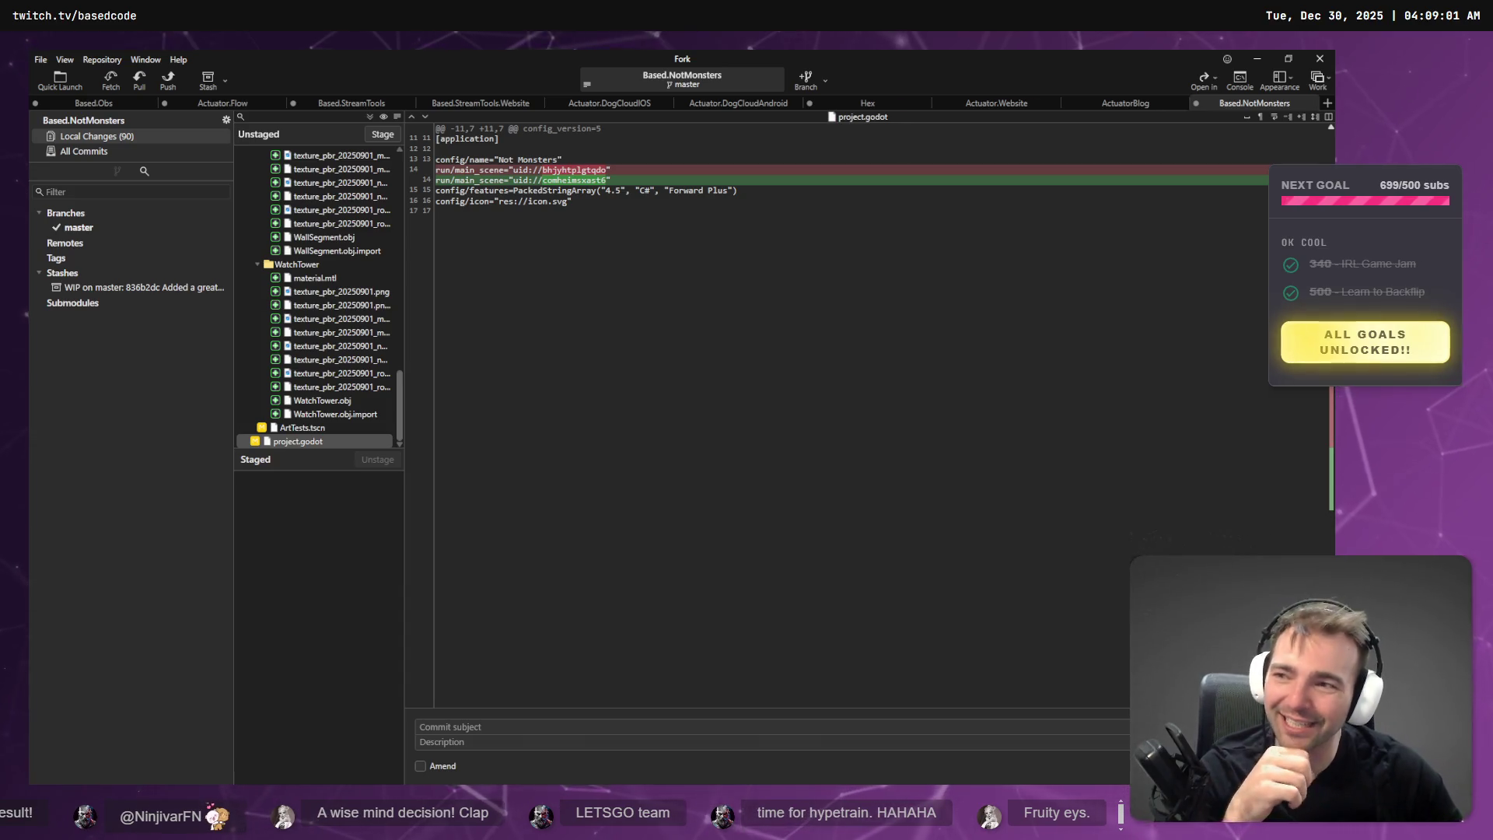
Leave the 90 unstaged art changes uncommitted and bring the Chrome Twitch window forward.
{"action": "scroll", "coordinate": [337, 378], "scroll_direction": "up", "scroll_amount": 15}
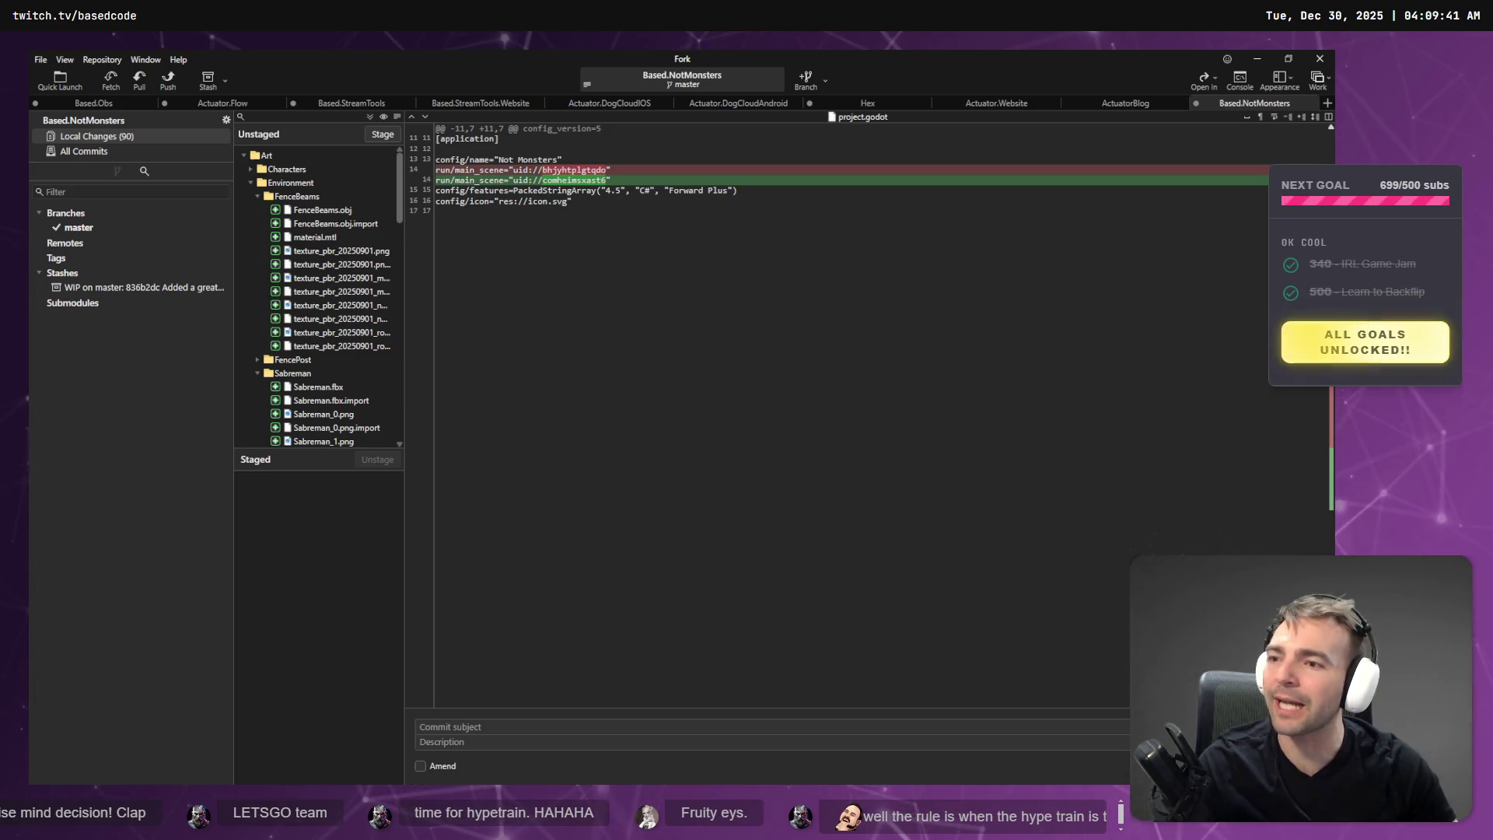
{"action": "key", "text": "alt+Tab"}
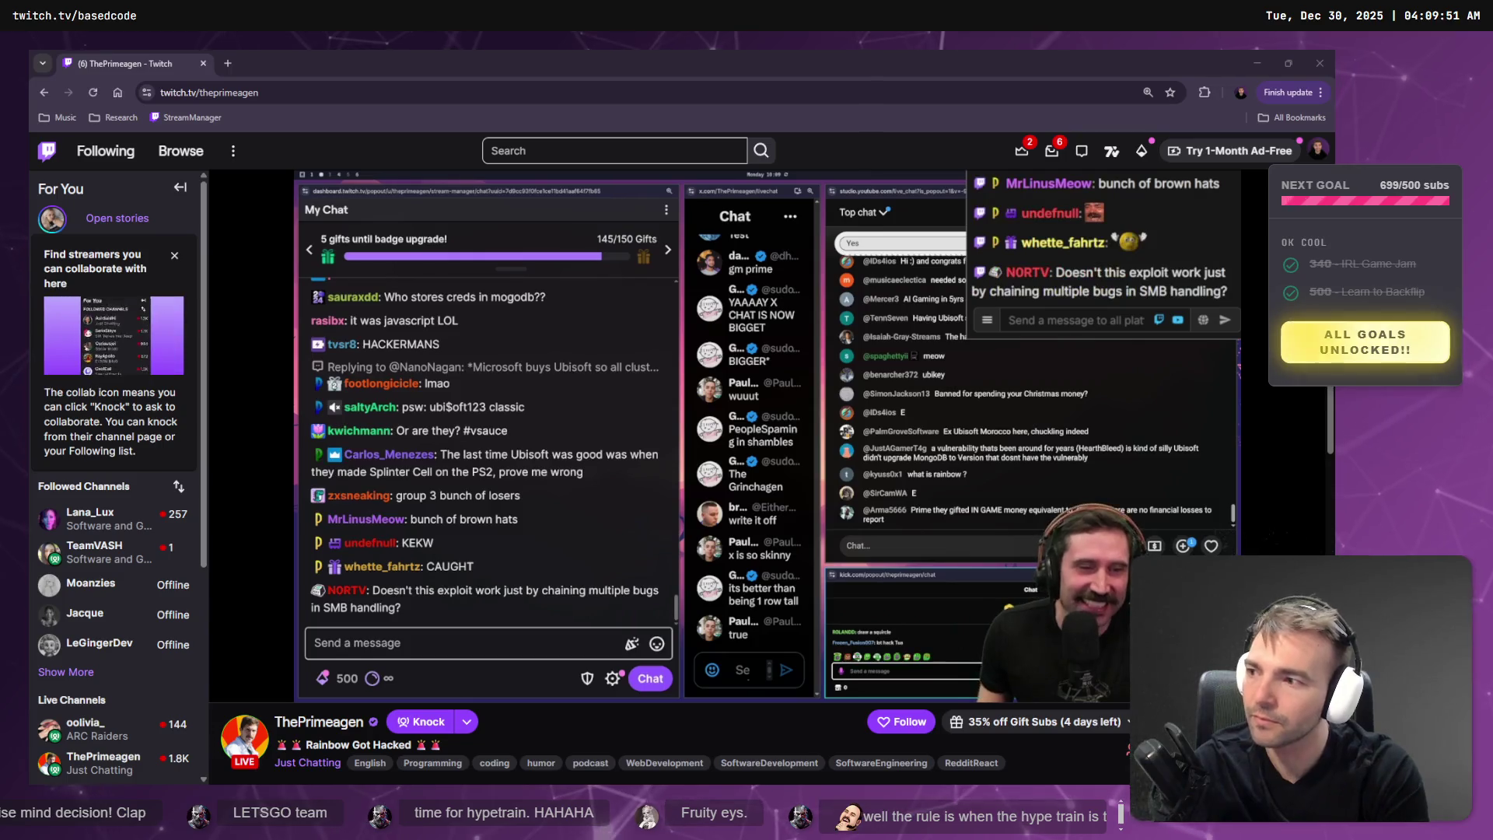
Select the Twitch channel name, refocus the stream player, then switch to the Not Monster tldraw board.
{"action": "double_click", "coordinate": [292, 92]}
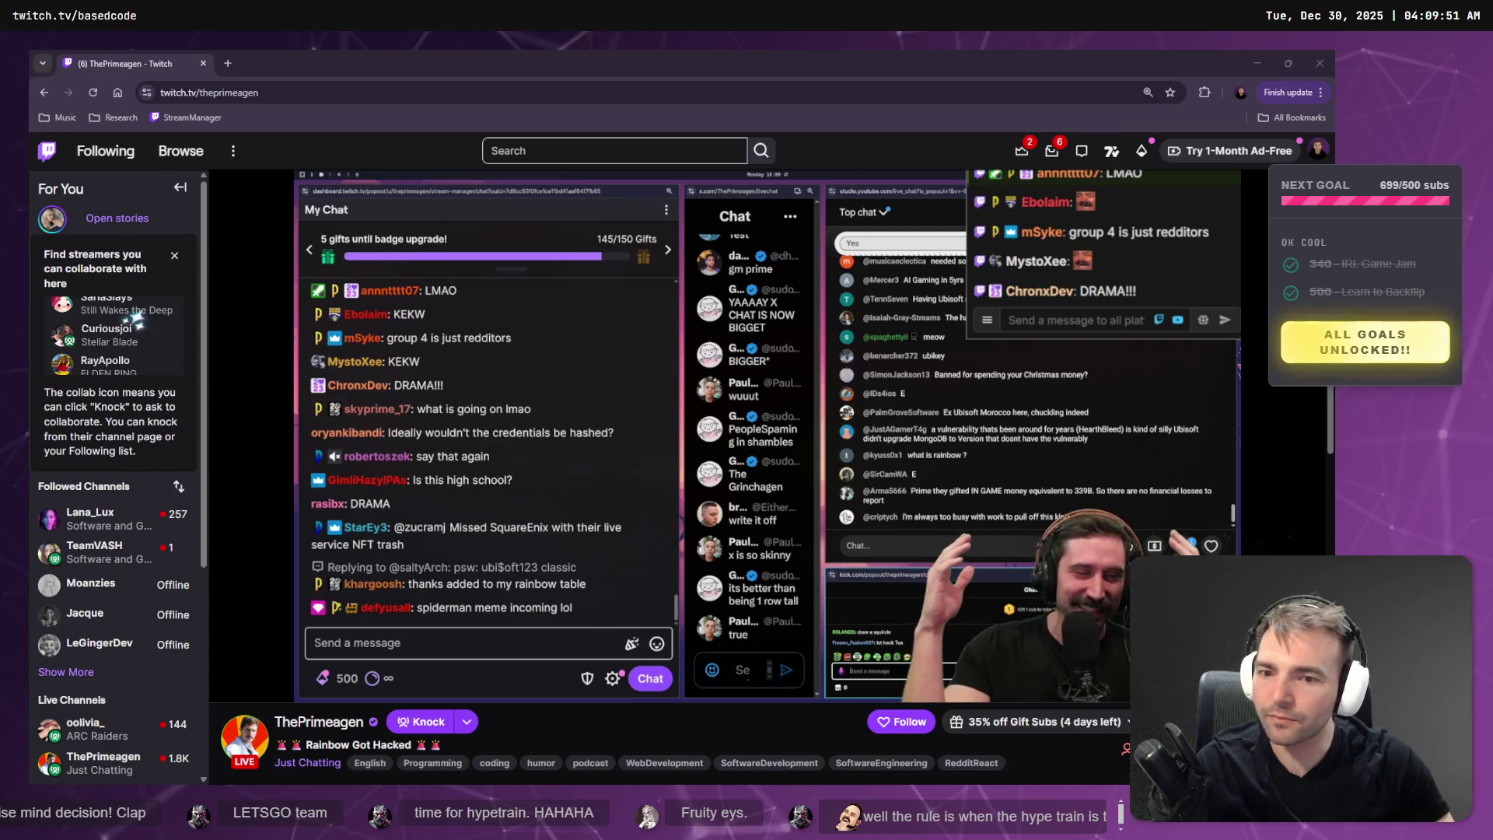
{"action": "left_click", "coordinate": [243, 697]}
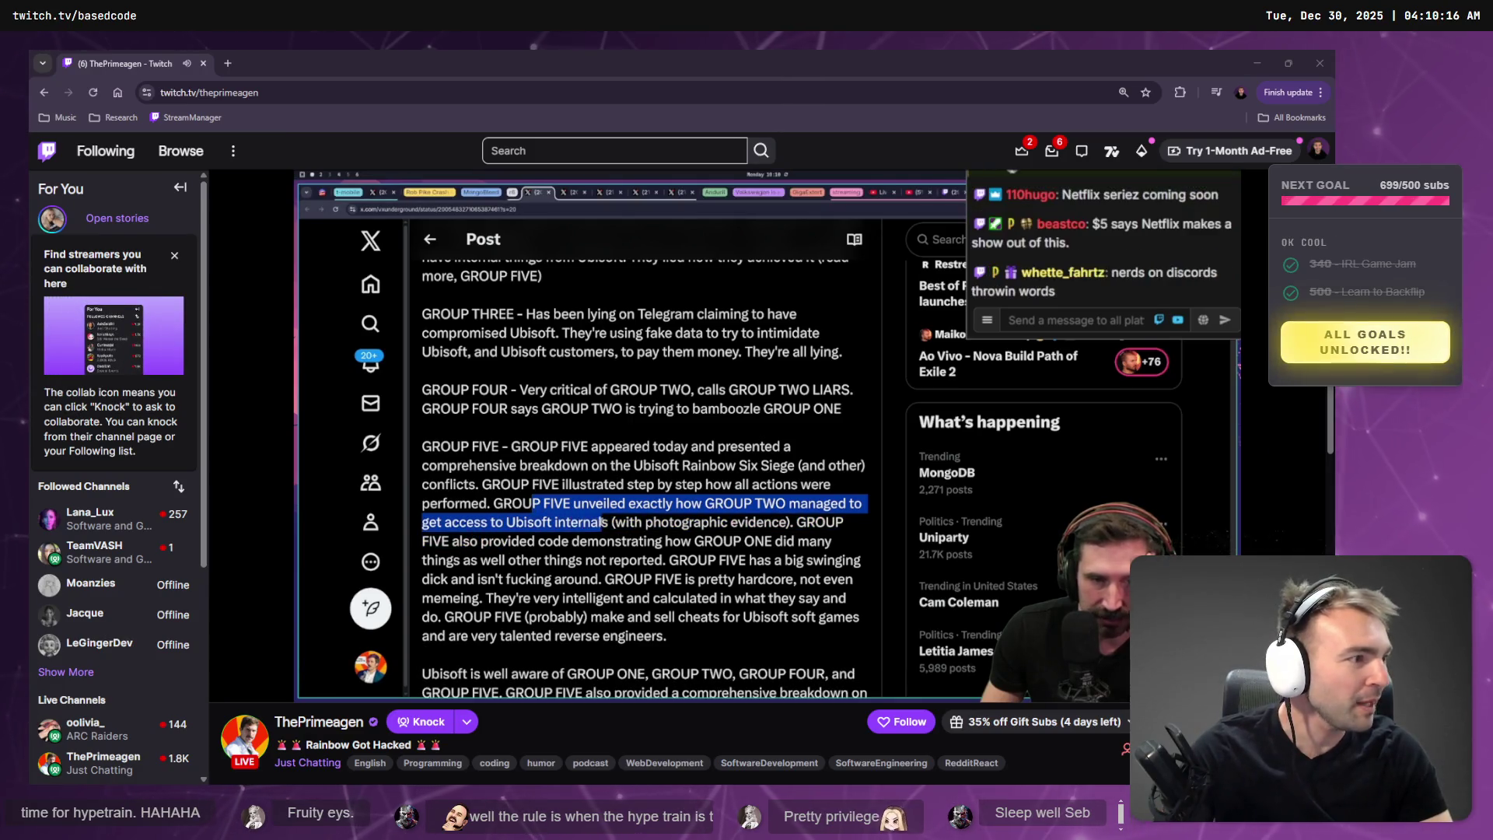
{"action": "key", "text": "alt+Tab"}
Scan the ticked Not Monster figurines down to #19 - Sabreman, then return to Twitch.
{"action": "scroll", "coordinate": [735, 654], "scroll_direction": "up", "scroll_amount": 5}
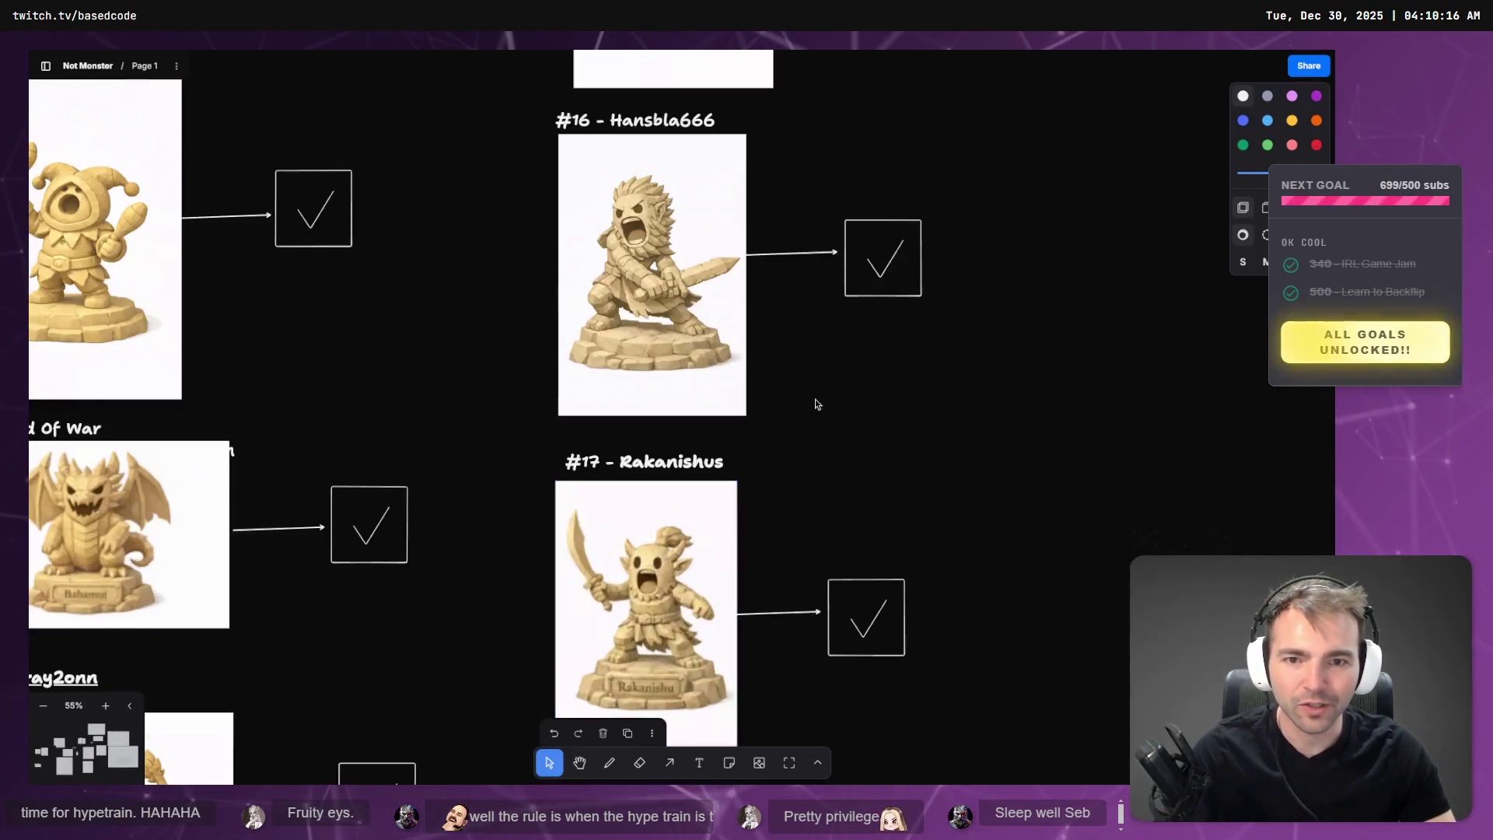
{"action": "scroll", "coordinate": [817, 399], "scroll_direction": "up", "scroll_amount": 5}
{"action": "scroll", "coordinate": [867, 605], "scroll_direction": "down", "scroll_amount": 5}
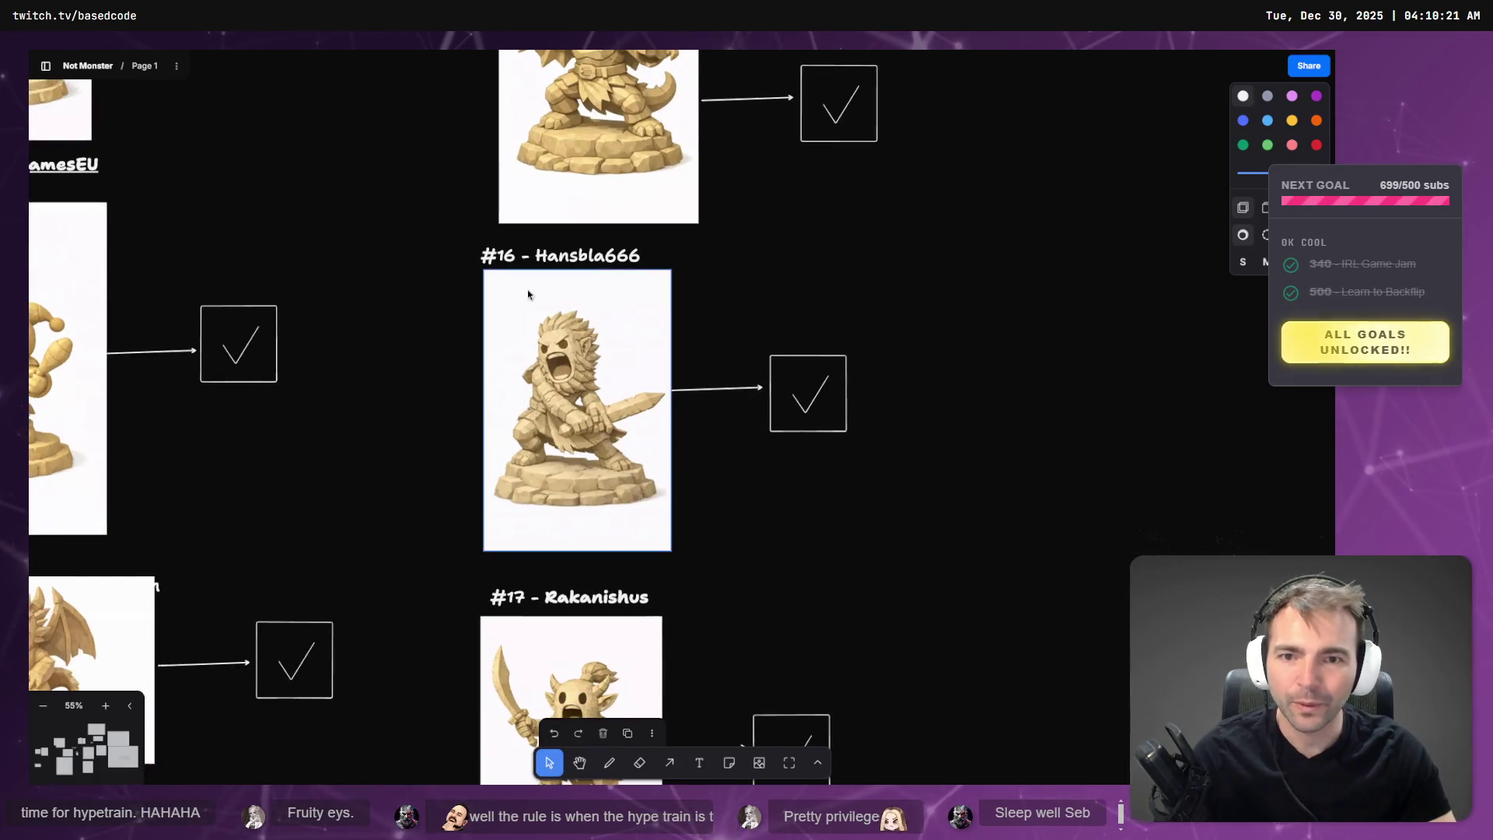
{"action": "scroll", "coordinate": [827, 614], "scroll_direction": "down", "scroll_amount": 6}
{"action": "scroll", "coordinate": [923, 251], "scroll_direction": "up", "scroll_amount": 2}
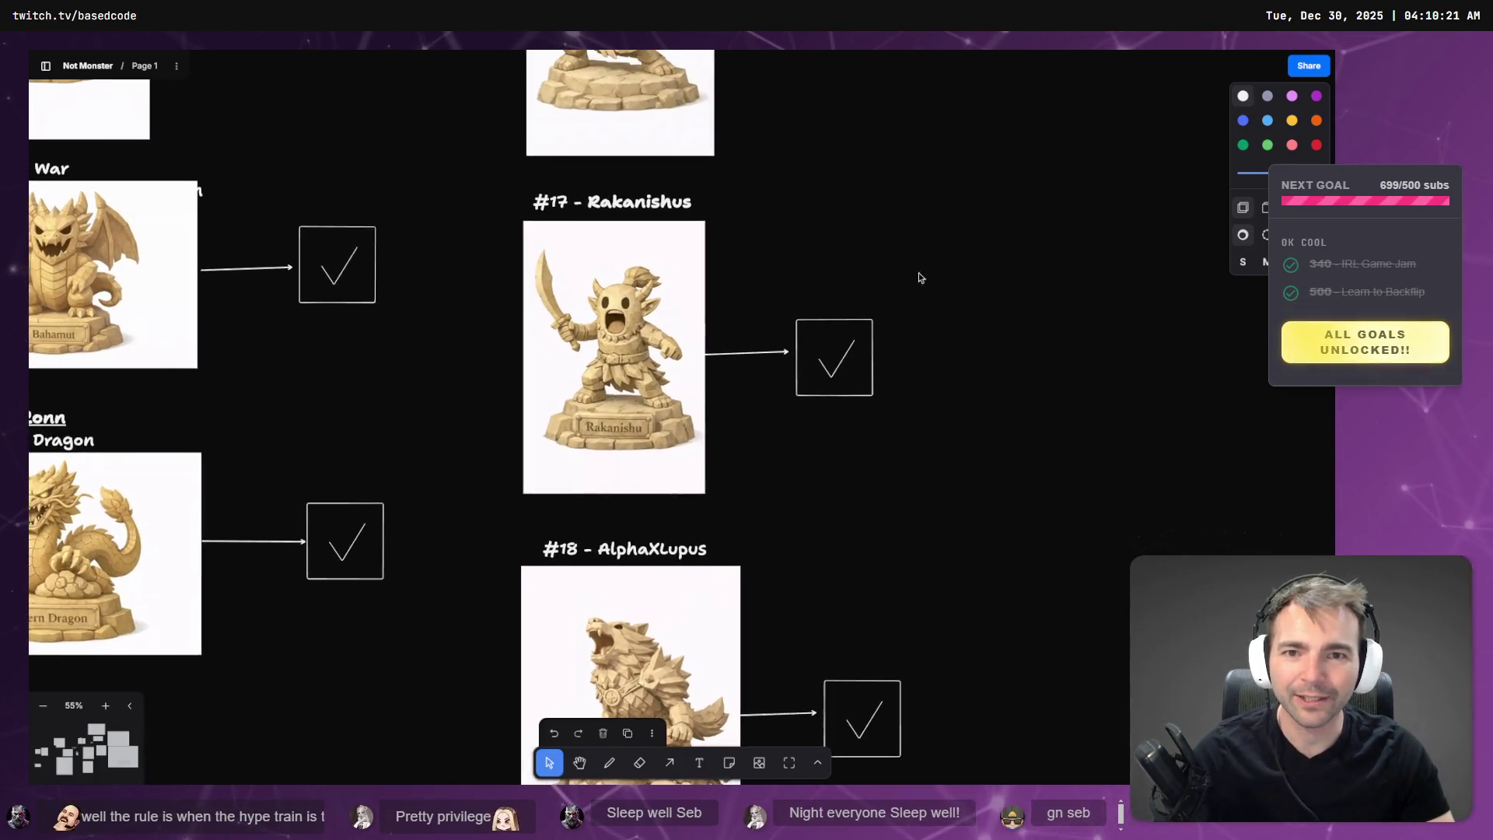
{"action": "scroll", "coordinate": [855, 467], "scroll_direction": "down", "scroll_amount": 3}
{"action": "scroll", "coordinate": [848, 272], "scroll_direction": "up", "scroll_amount": 8}
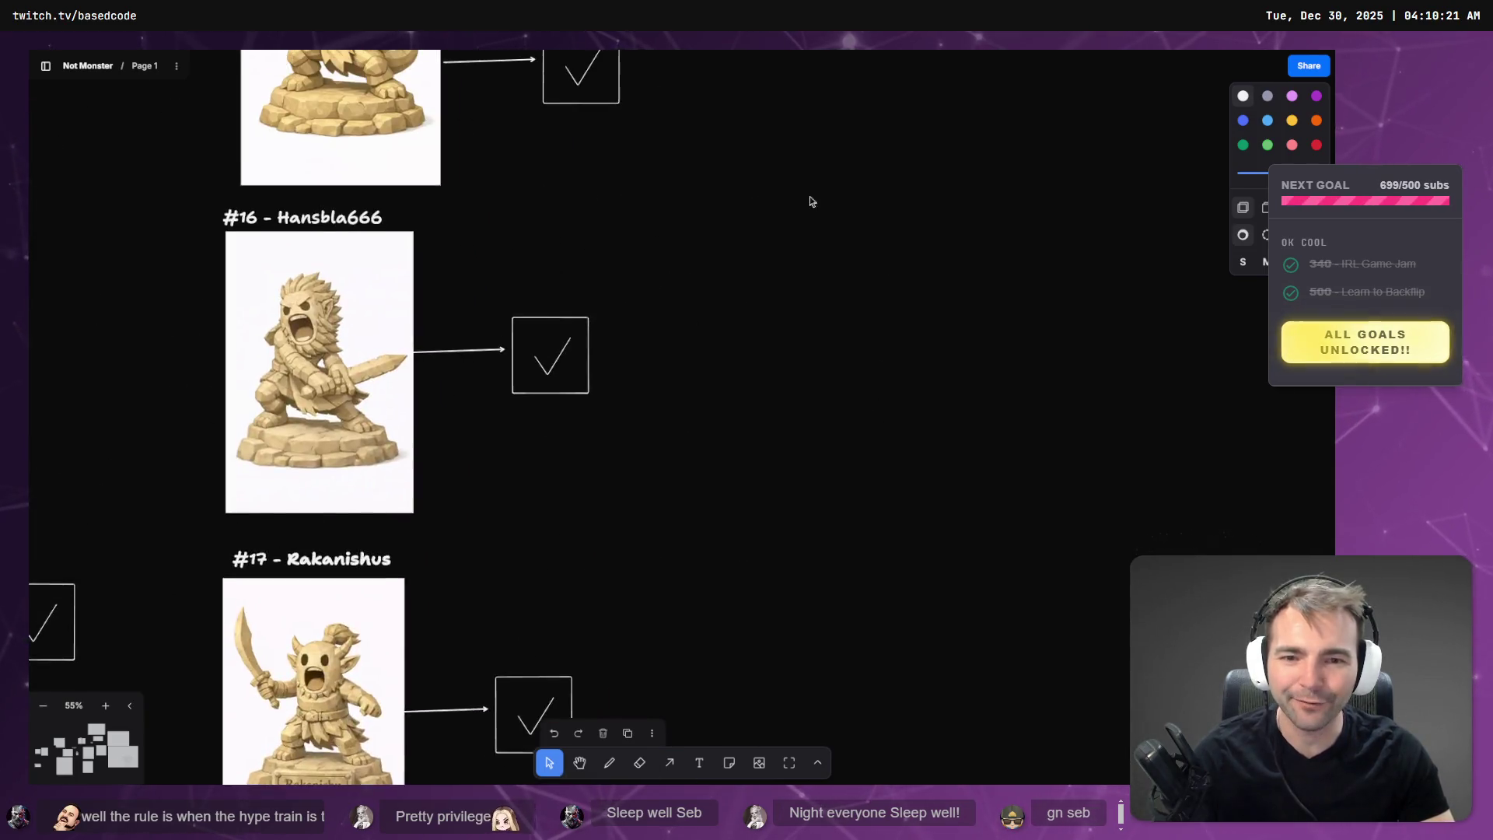
{"action": "scroll", "coordinate": [723, 381], "scroll_direction": "up", "scroll_amount": 4}
{"action": "scroll", "coordinate": [662, 467], "scroll_direction": "up", "scroll_amount": 5}
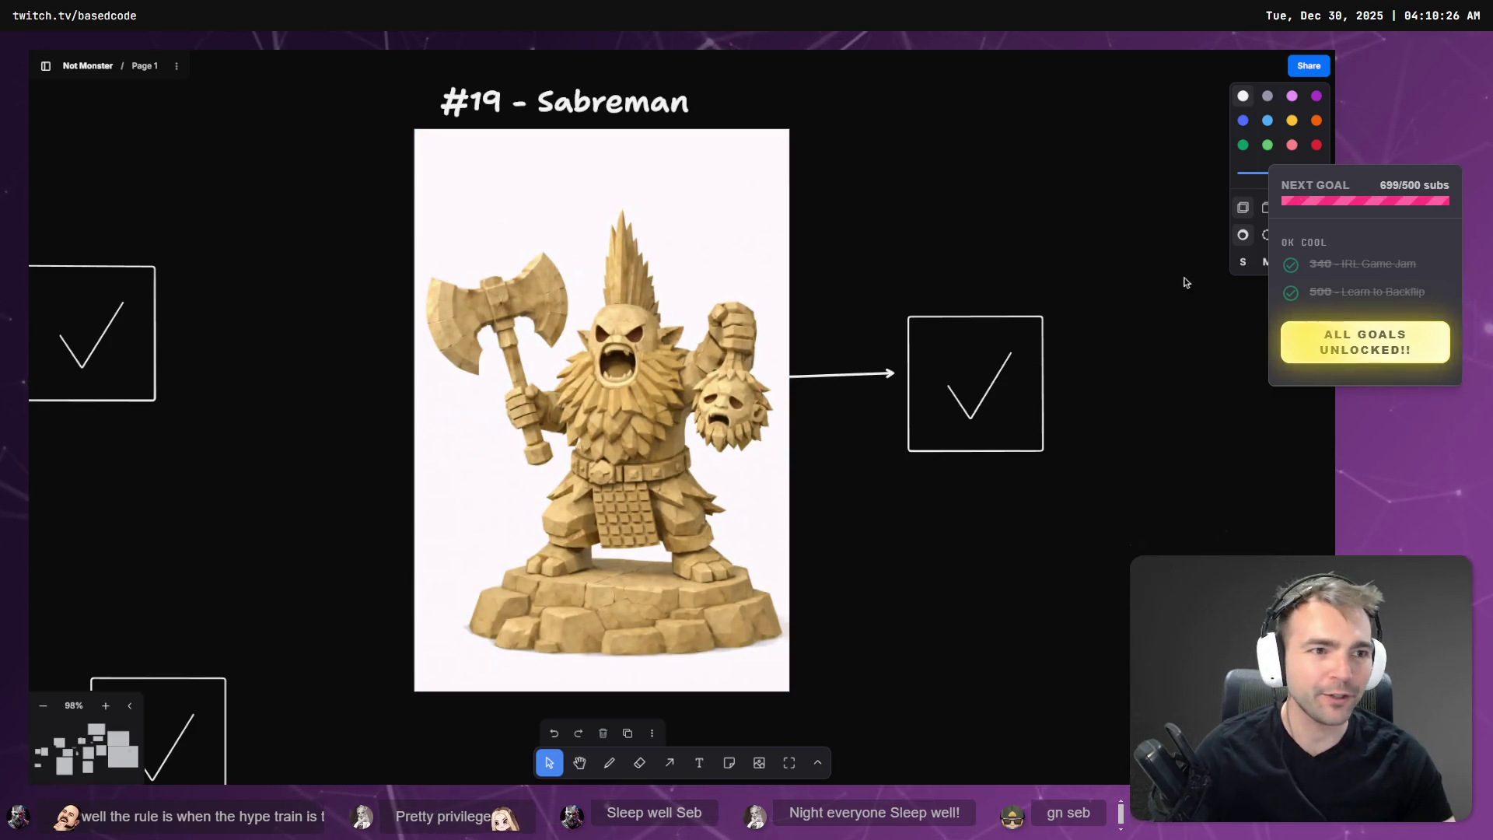
{"action": "key", "text": "alt+Tab"}
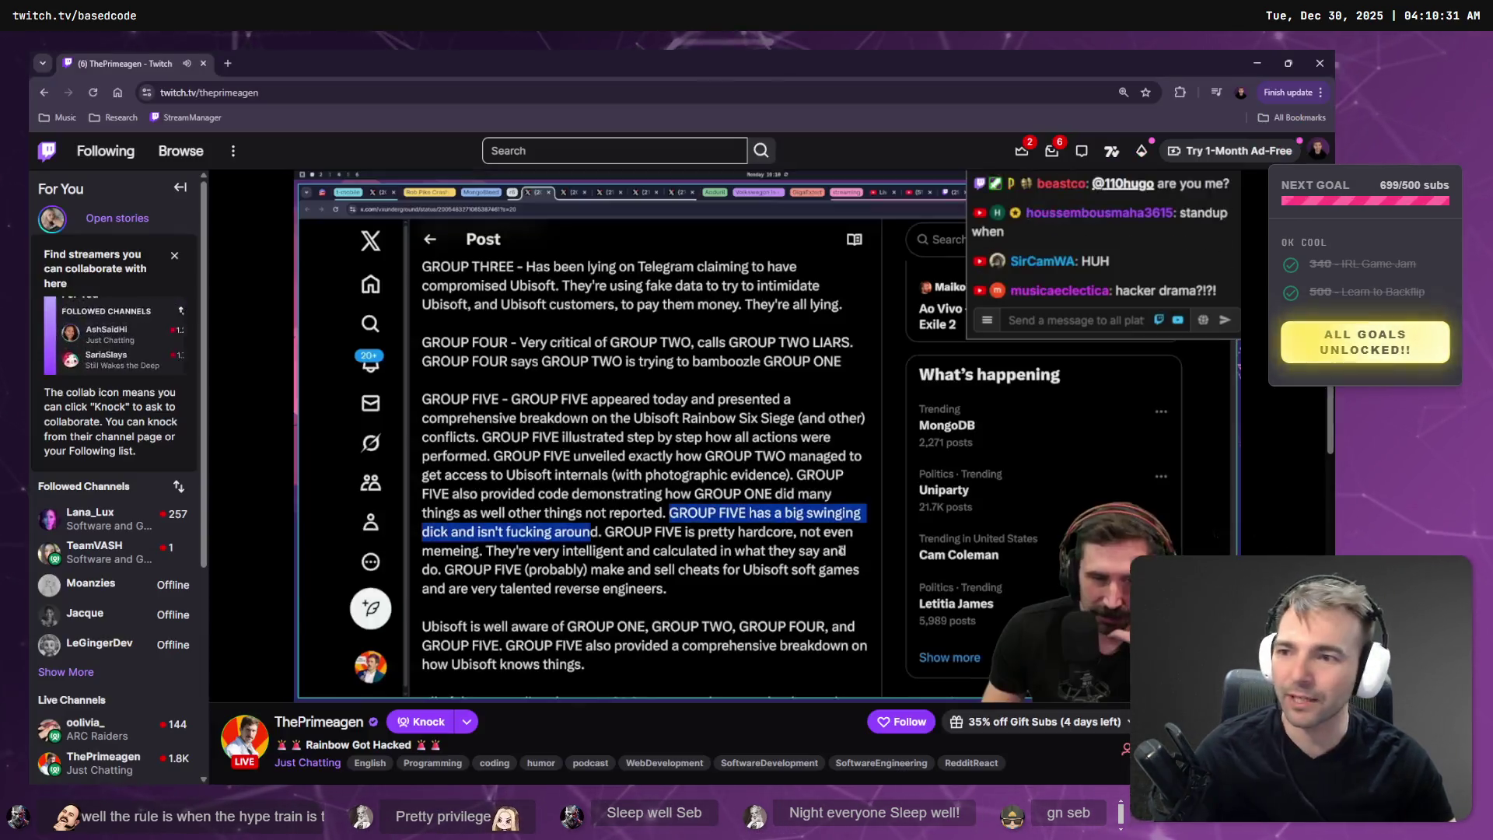